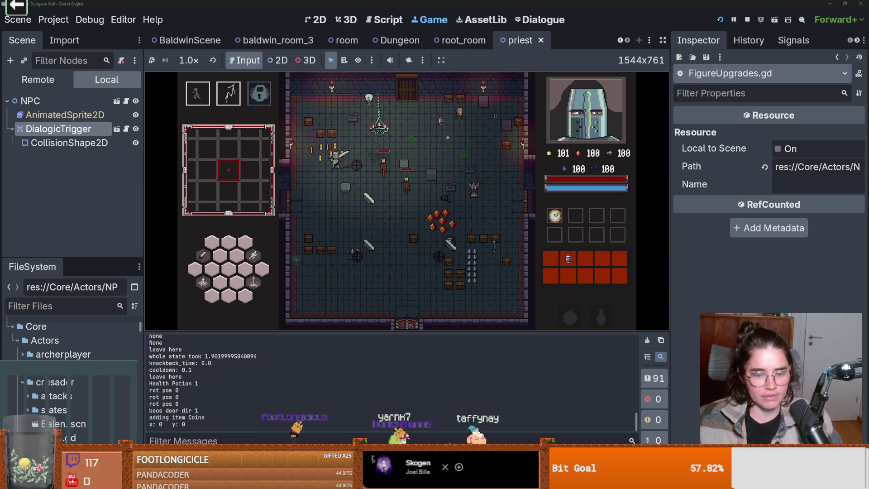
Walk the hero around the dungeon room along the left wall, swinging the sword at crates
key("a")
key("s")
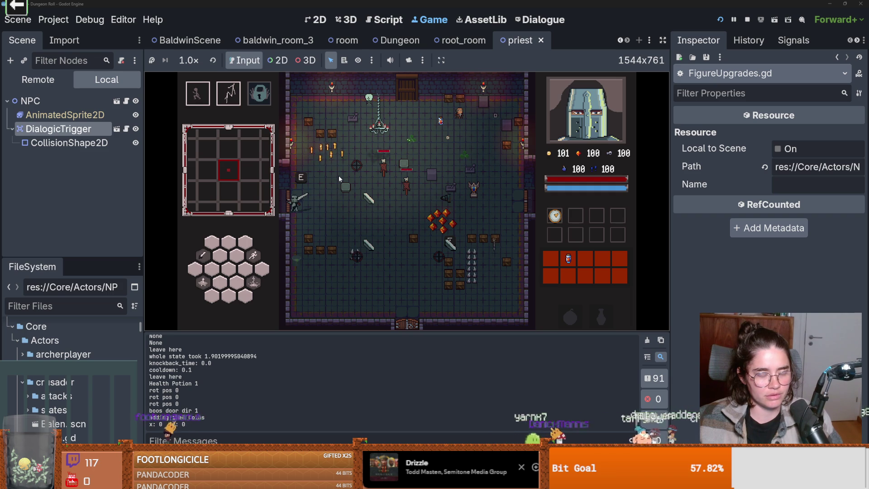
key("w")
key("d")
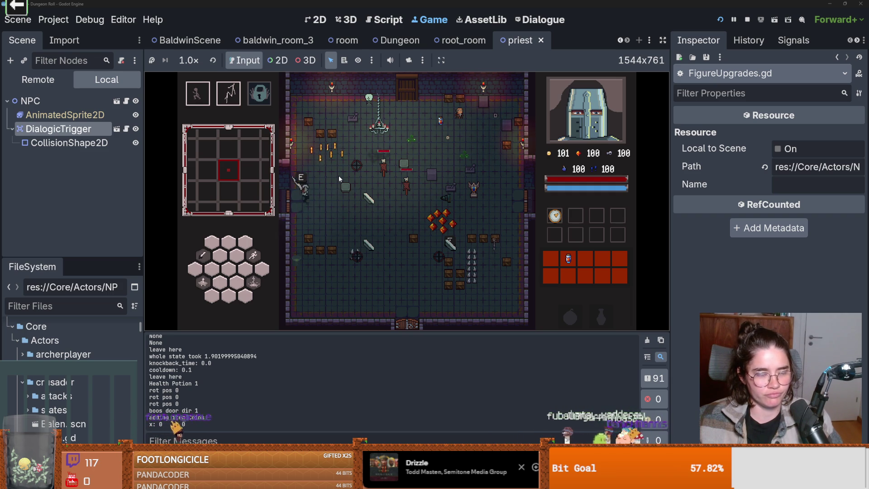
key("a")
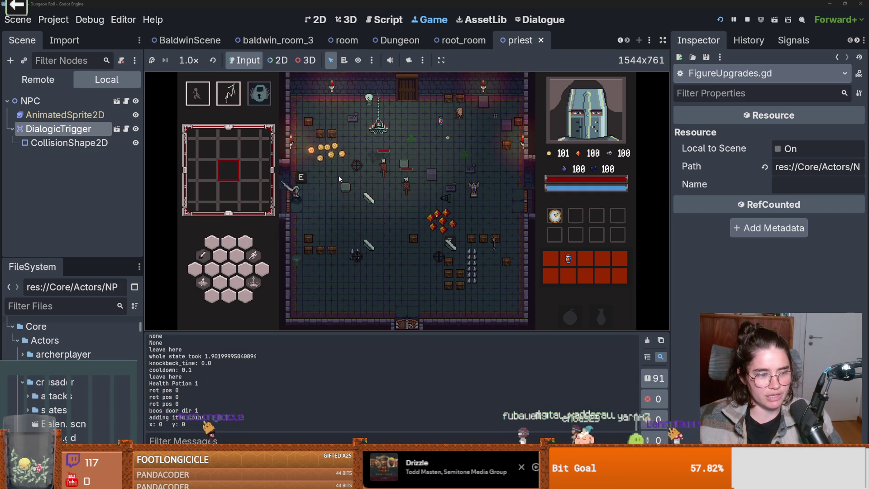
left_click(341, 183)
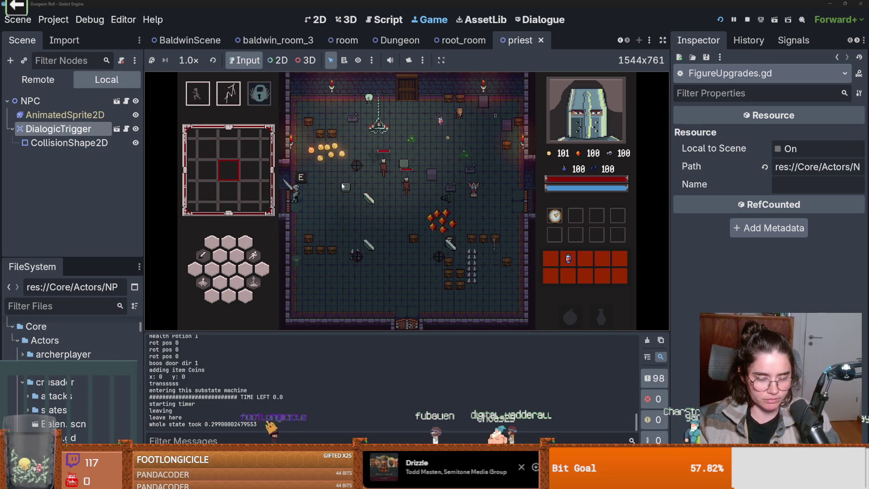
key("s")
key("d")
key("s")
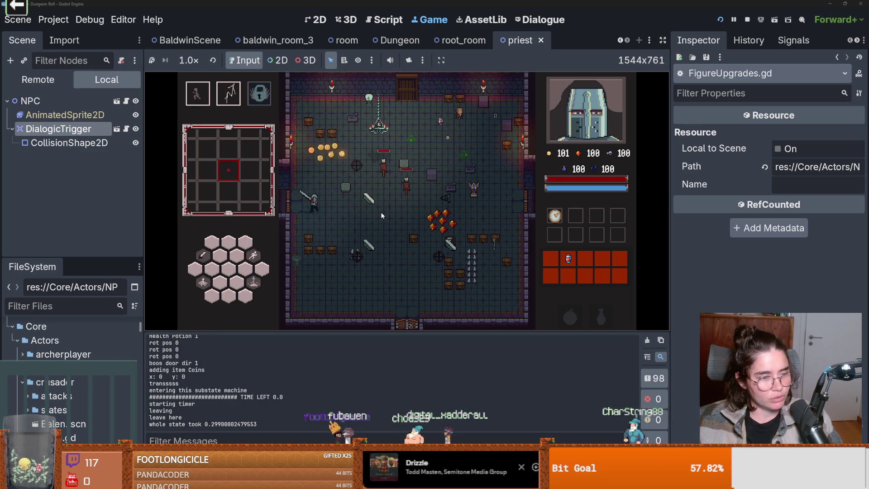
key("a")
Smash crates to knock coins loose, collect them up to 104, then bring up baldwin_room_3
left_click(325, 212)
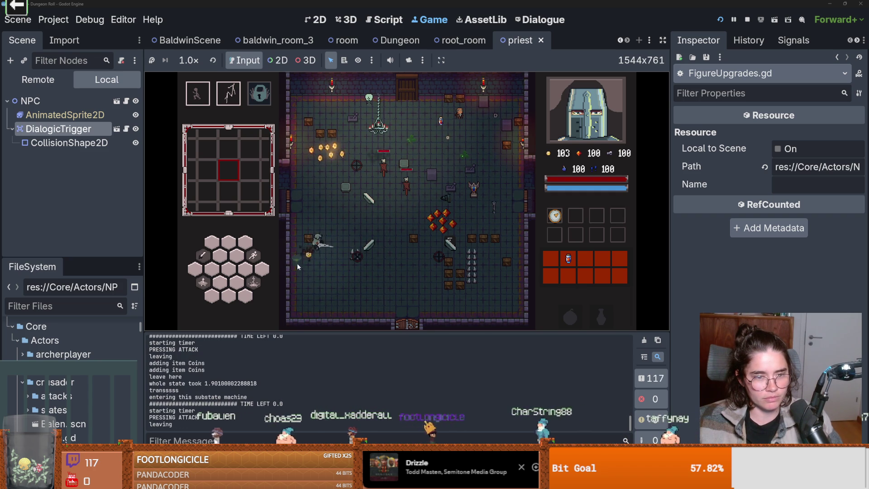
left_click(316, 217)
key("w")
key("a")
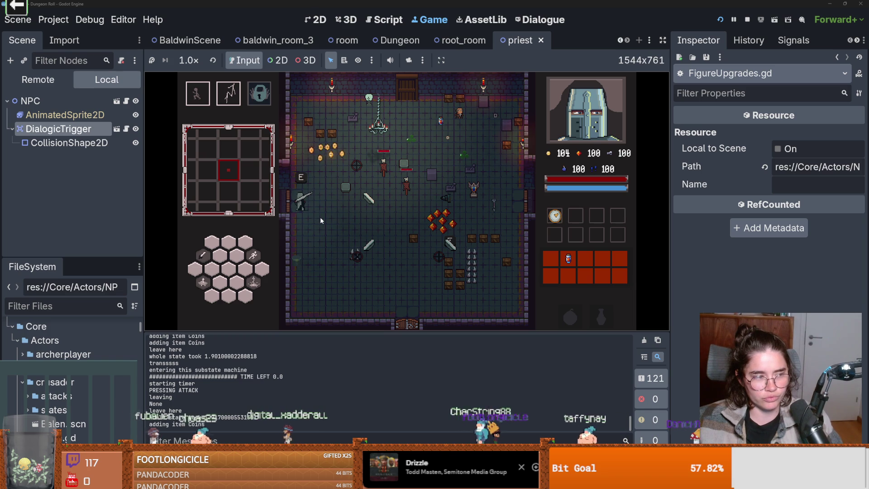
key("d")
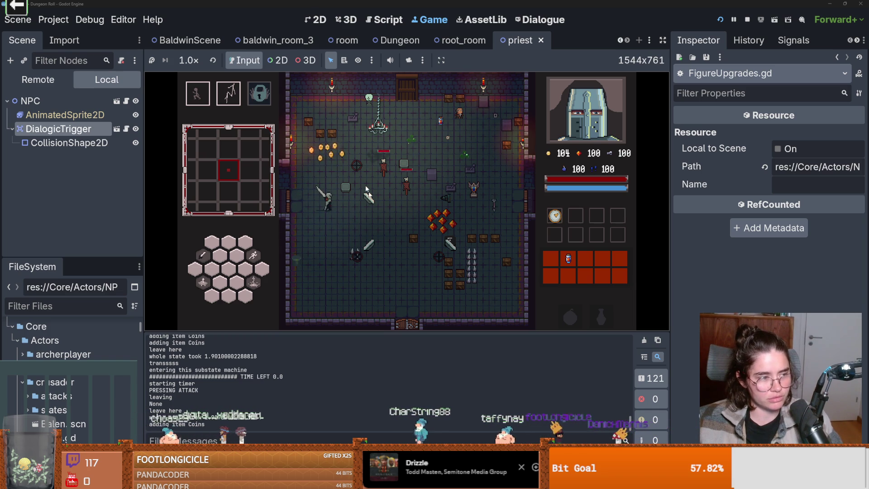
left_click(320, 149)
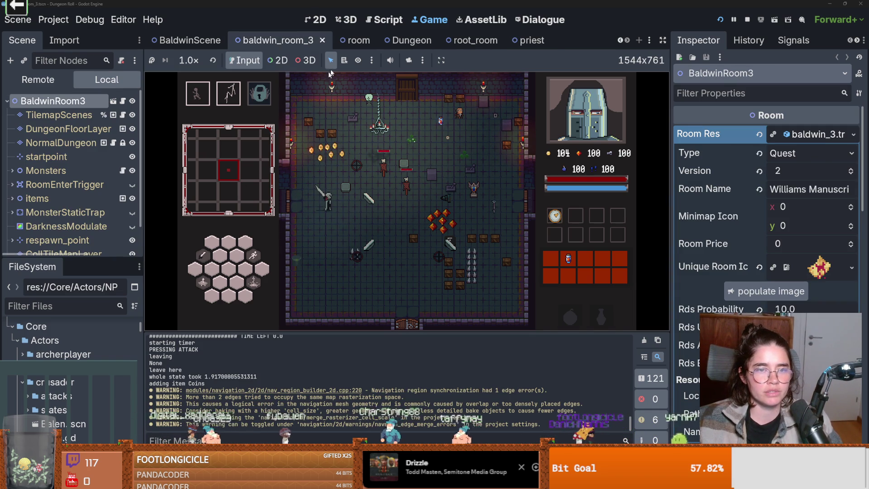
Switch to the 2D view, expand the items node, and open ItemPickup's item_pickup.gd script
key("ctrl+F1")
scroll(239, 204, "up", 6)
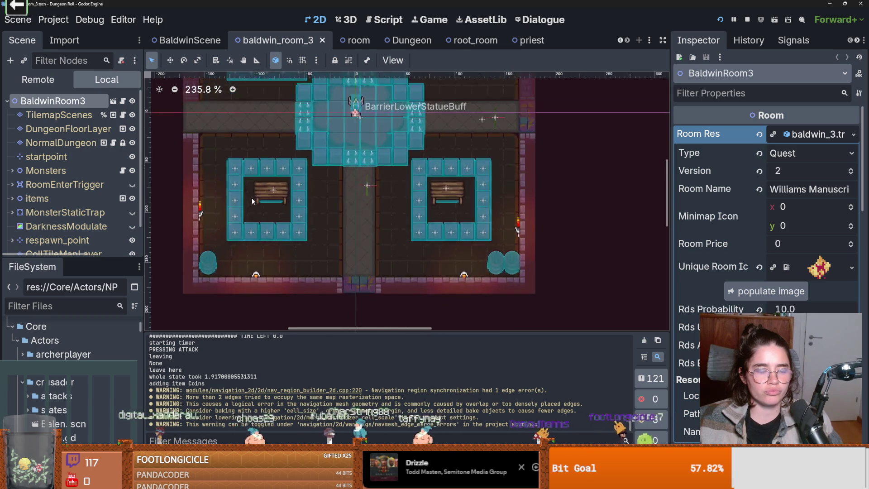
left_click_drag(86, 261, 86, 435)
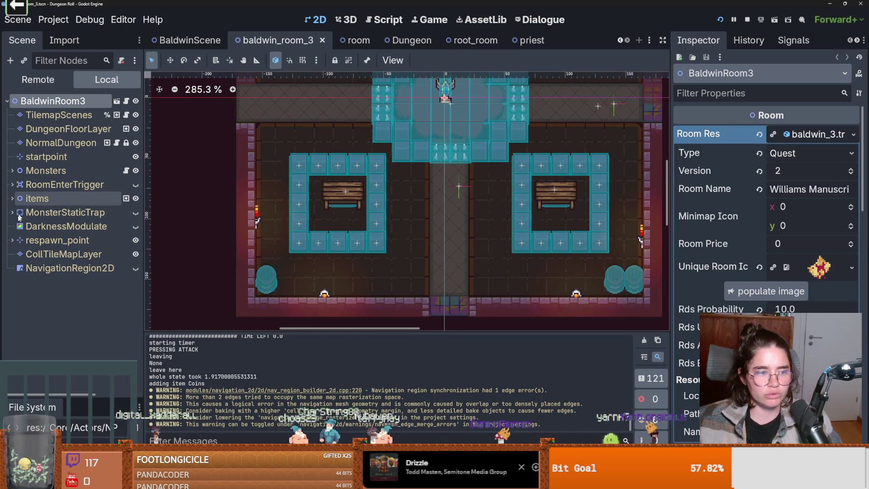
left_click(12, 202)
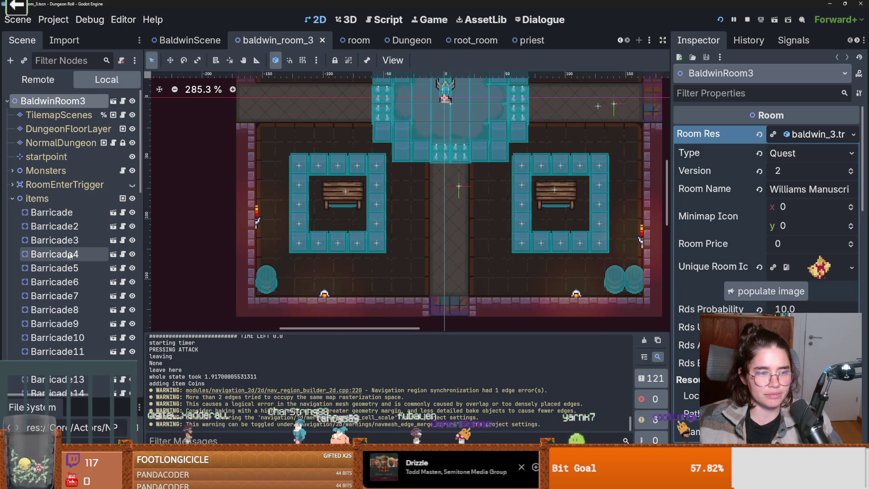
scroll(86, 248, "down", 10)
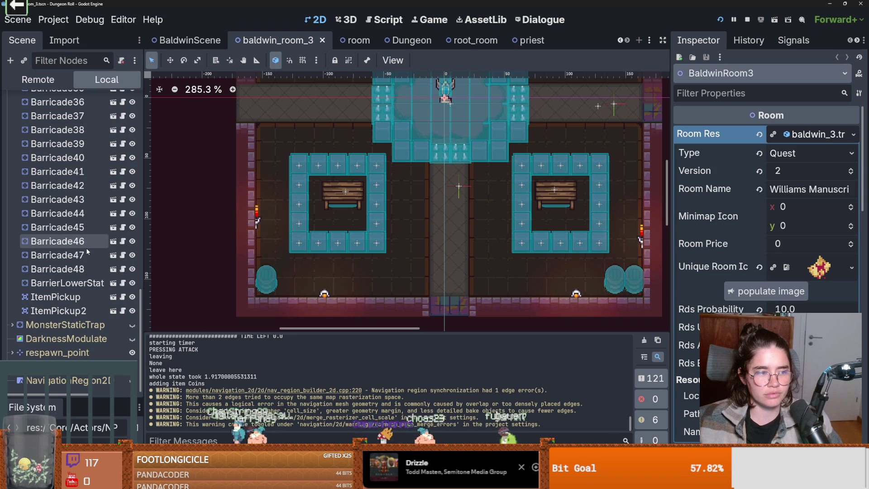
scroll(94, 326, "up", 2)
left_click(122, 333)
scroll(392, 238, "down", 4)
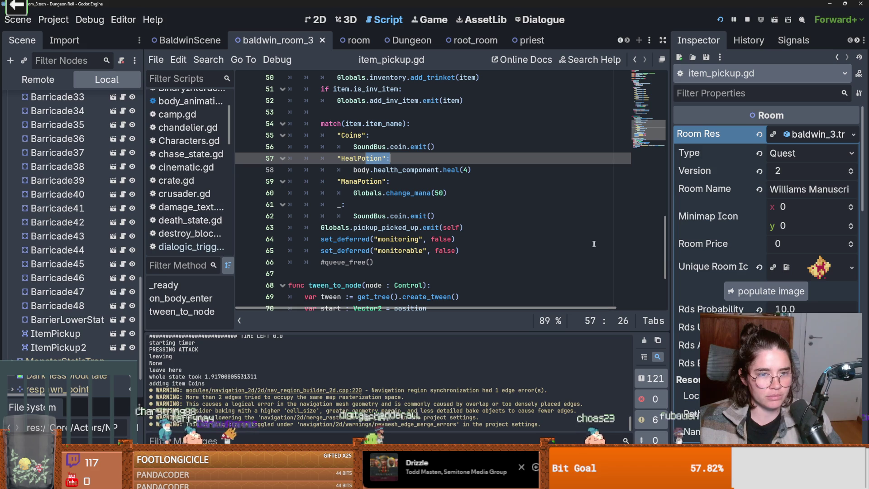
scroll(665, 296, "down", 3)
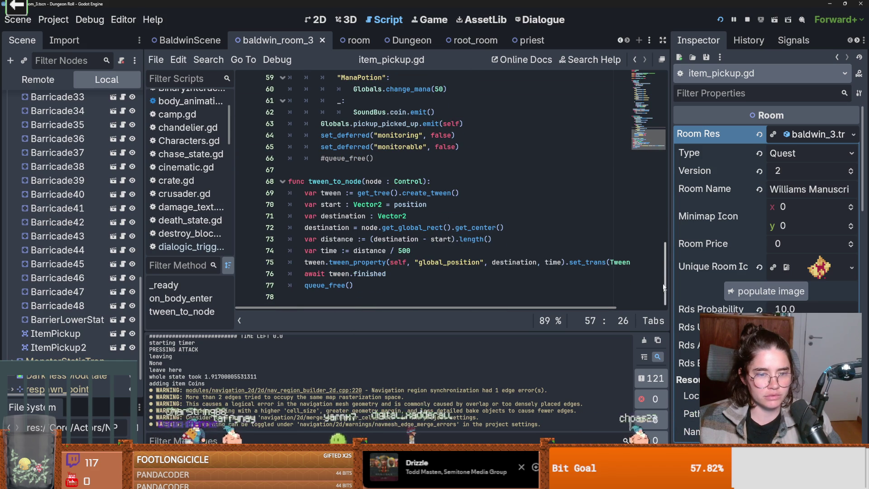
left_click(651, 90)
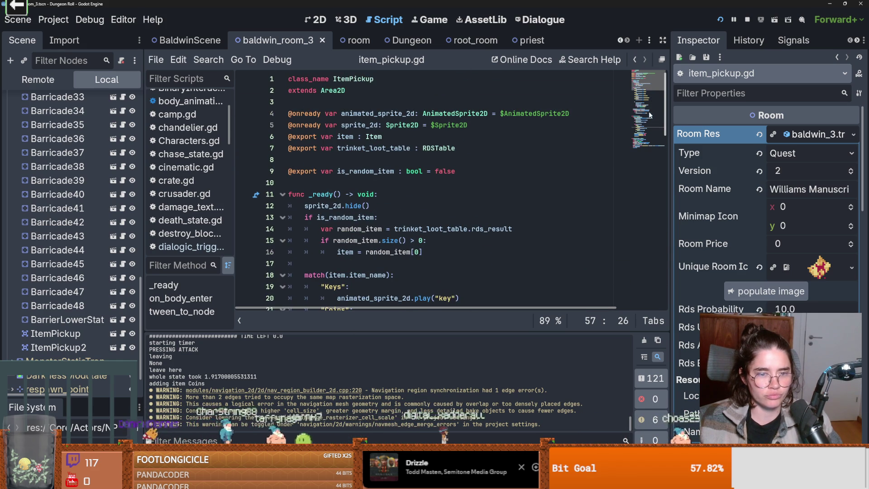
scroll(649, 112, "down", 11)
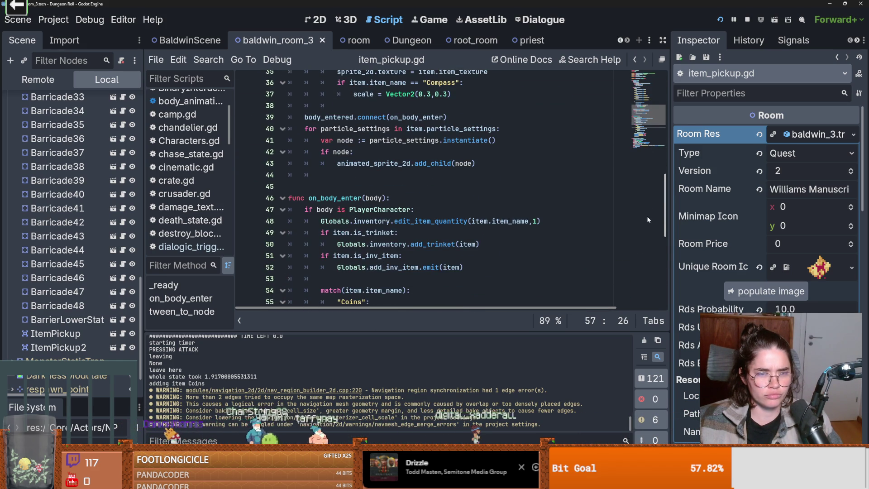
left_click(412, 119, "ctrl")
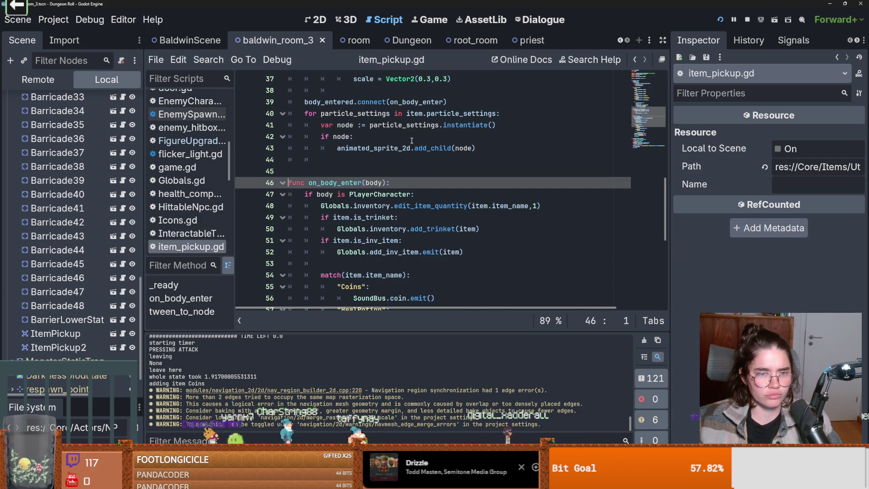
scroll(396, 186, "down", 1)
scroll(388, 187, "down", 1)
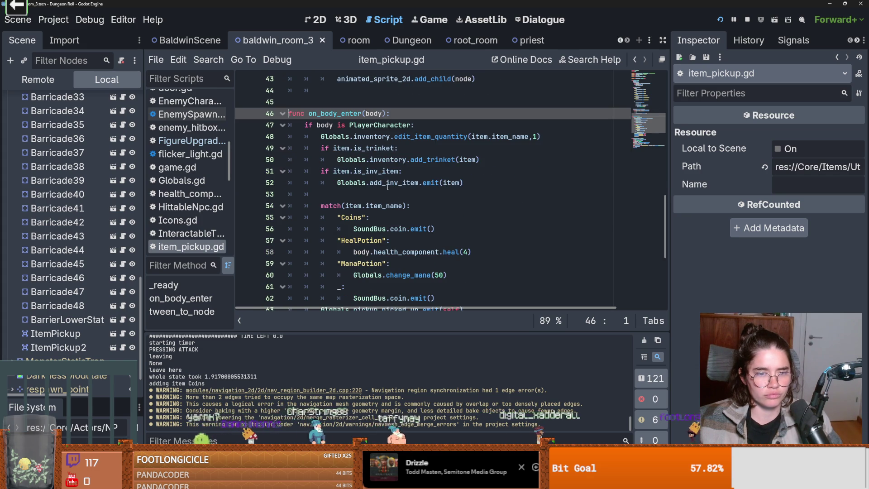
double_click(365, 182)
double_click(394, 182)
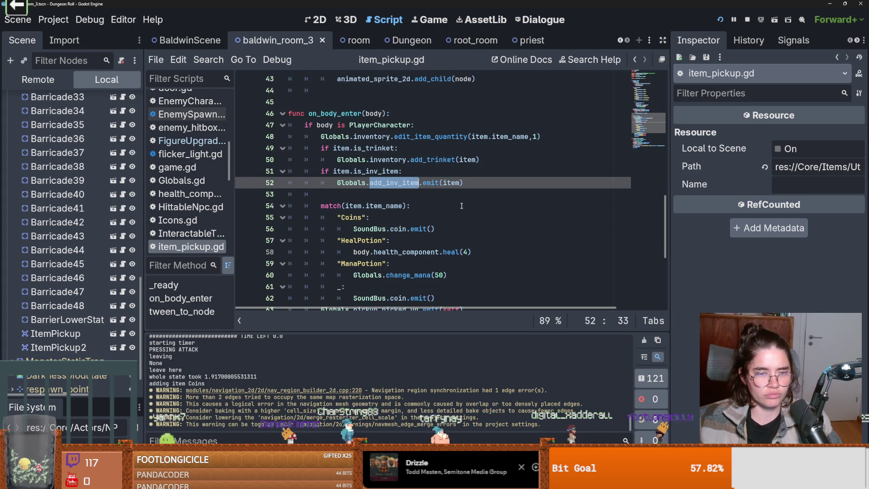
scroll(461, 206, "up", 1)
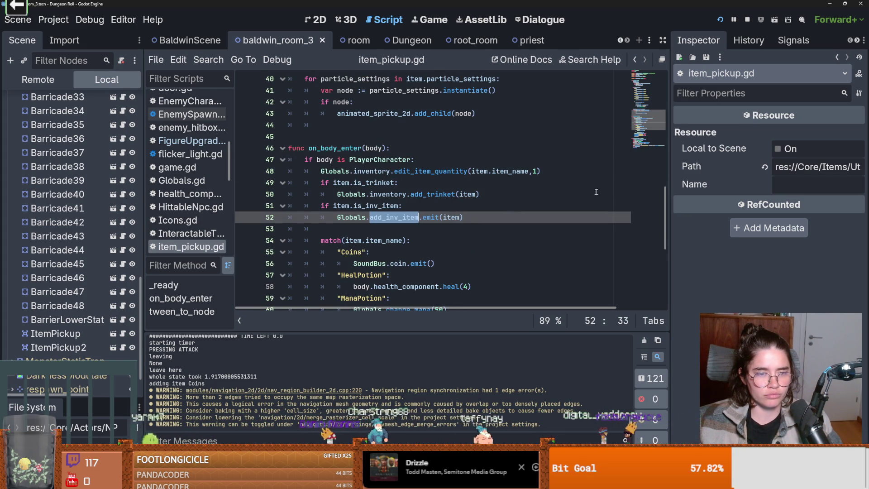
left_click_drag(663, 207, 658, 93)
Declare 'signal item_picked_up' above the _ready function in item_pickup.gd
left_click(324, 124)
key("Return")
key("Return")
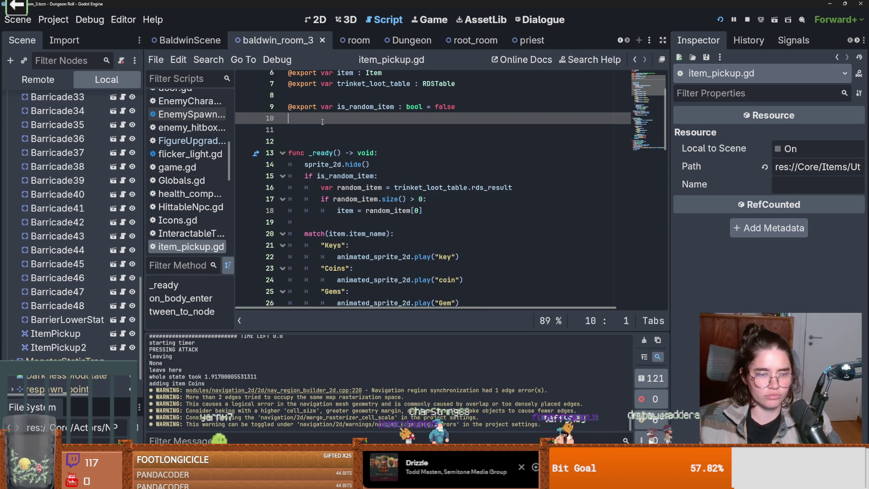
type("sign")
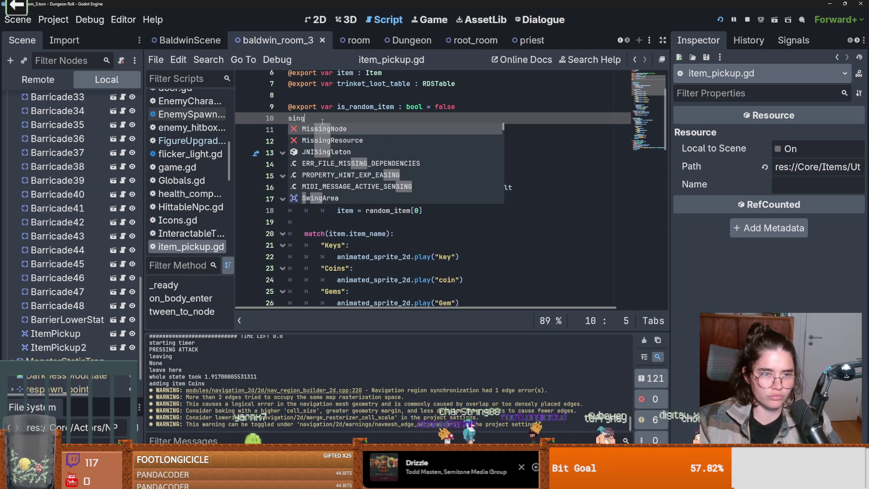
type("al item_picked_up")
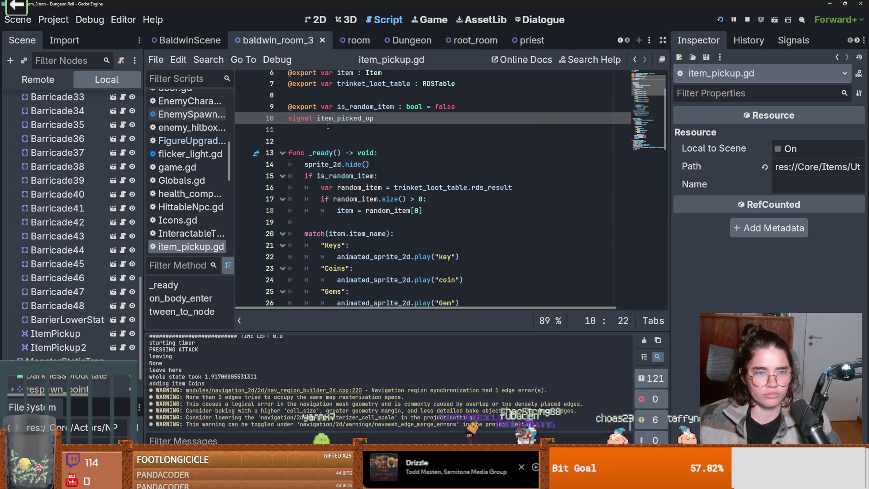
double_click(334, 123)
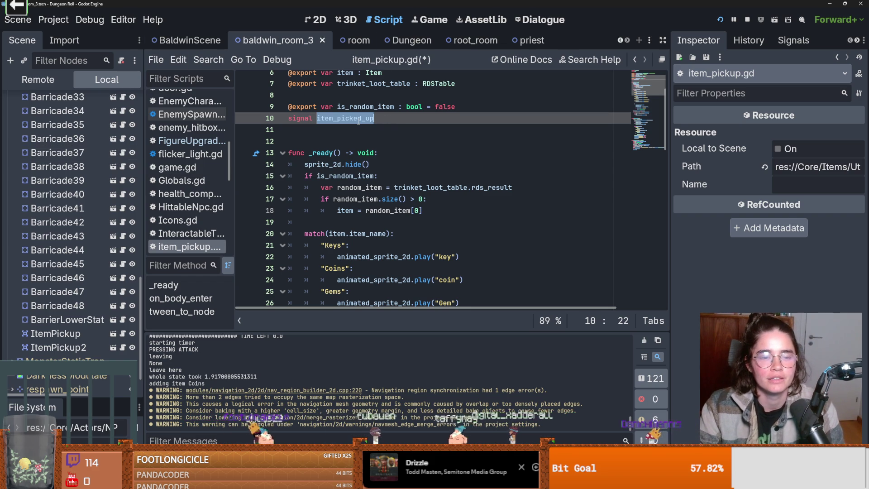
Add 'item_picked_up.emit()' inside on_body_enter's PlayerCharacter check, save, and return to the 2D view
scroll(416, 165, "down", 13)
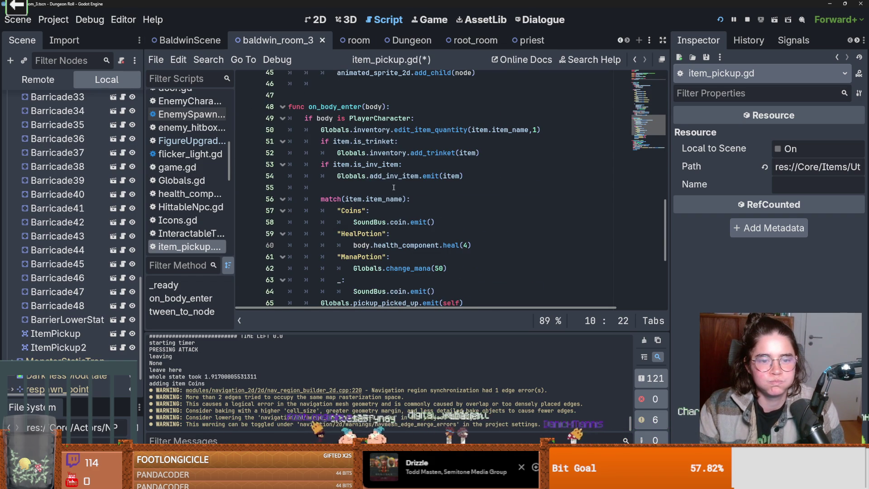
scroll(393, 187, "down", 1)
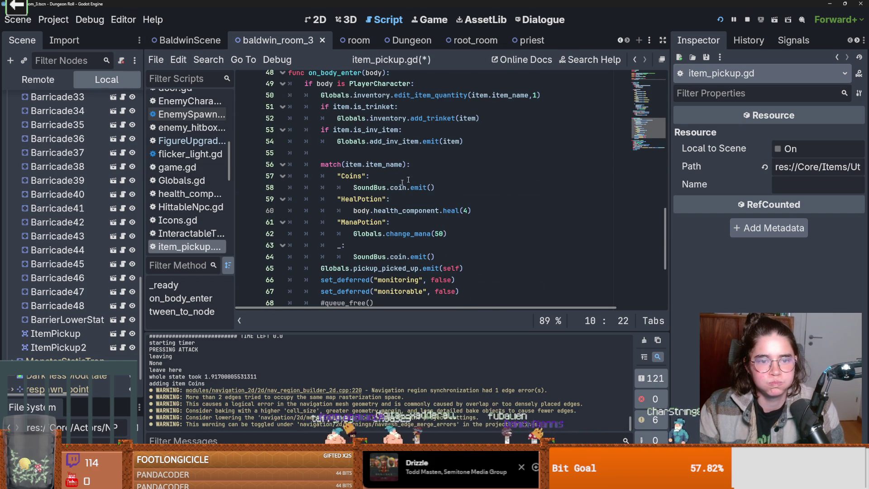
left_click(430, 86)
key("Return")
type("item_picked_up")
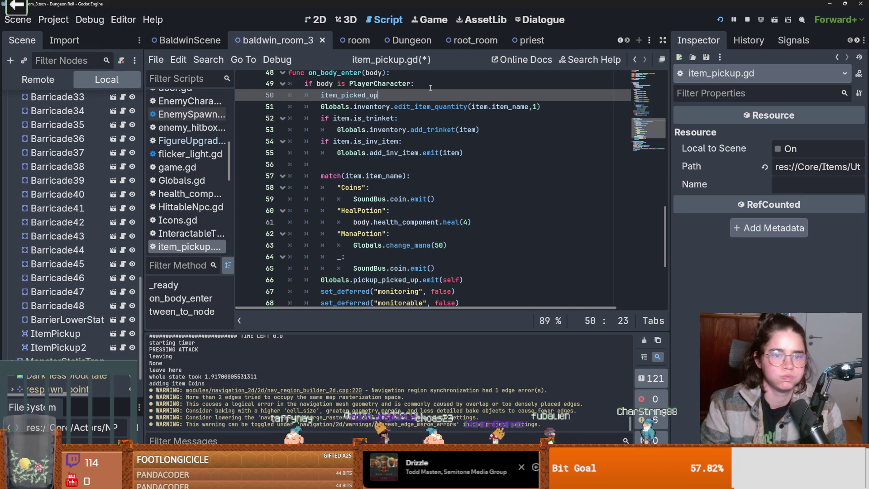
type(".emit(")
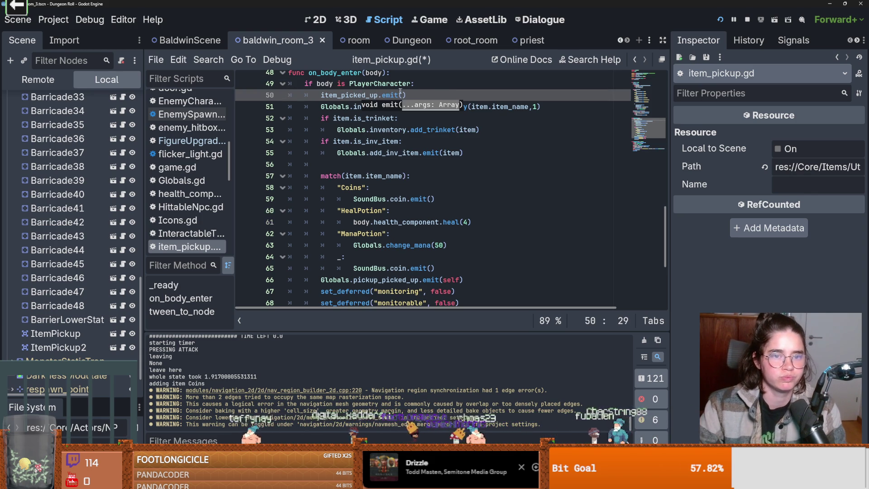
left_click(378, 95)
key("ctrl+s")
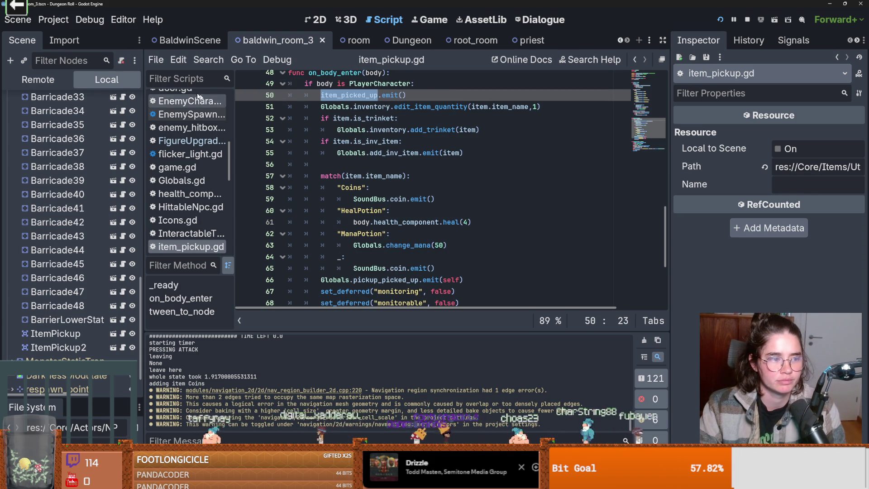
scroll(80, 137, "up", 3)
left_click(311, 26)
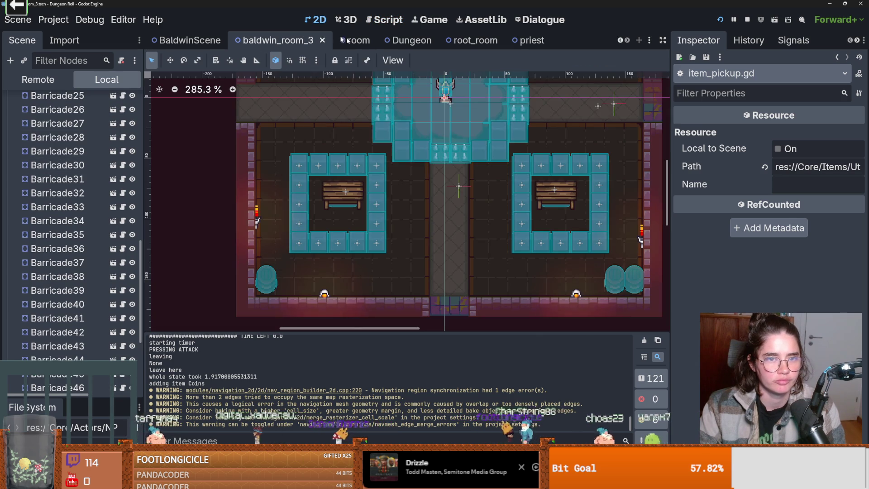
Select BaldwinRoom3 to show its Quest, version 2 settings, then open the BaldwinRoom2 scene tab
scroll(348, 190, "down", 1)
left_click(348, 190)
scroll(84, 246, "up", 12)
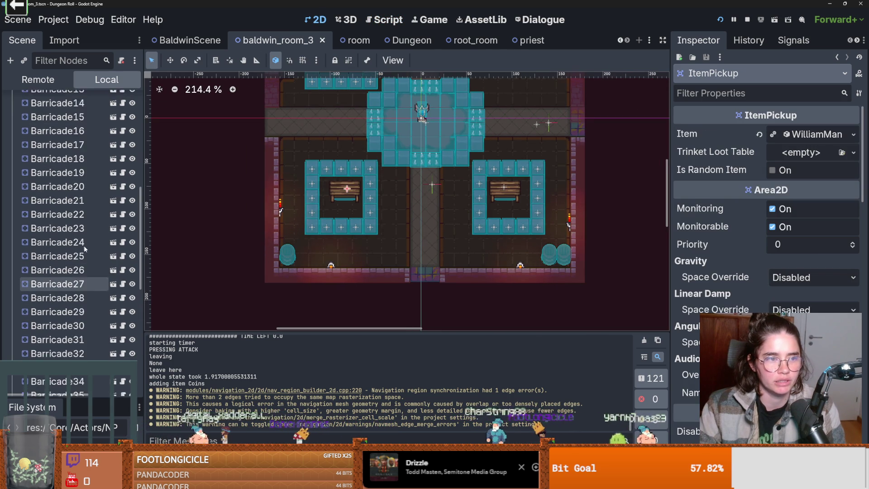
left_click(50, 100)
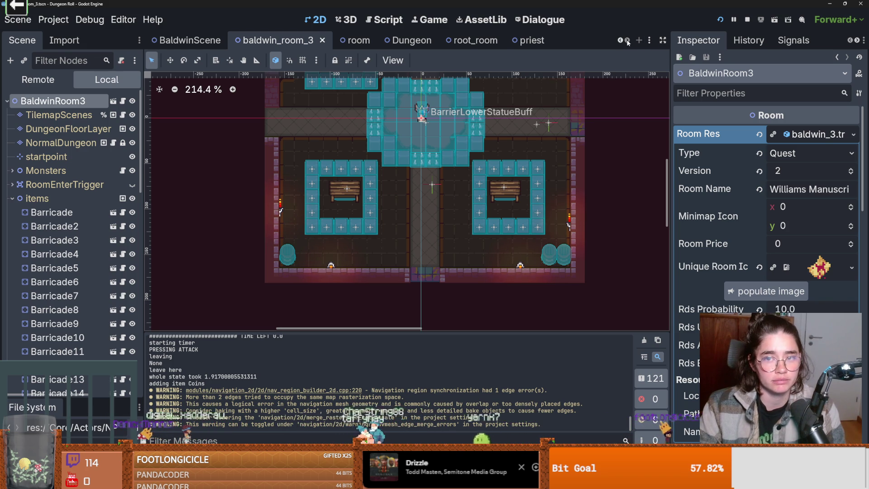
left_click(621, 41)
left_click(622, 40)
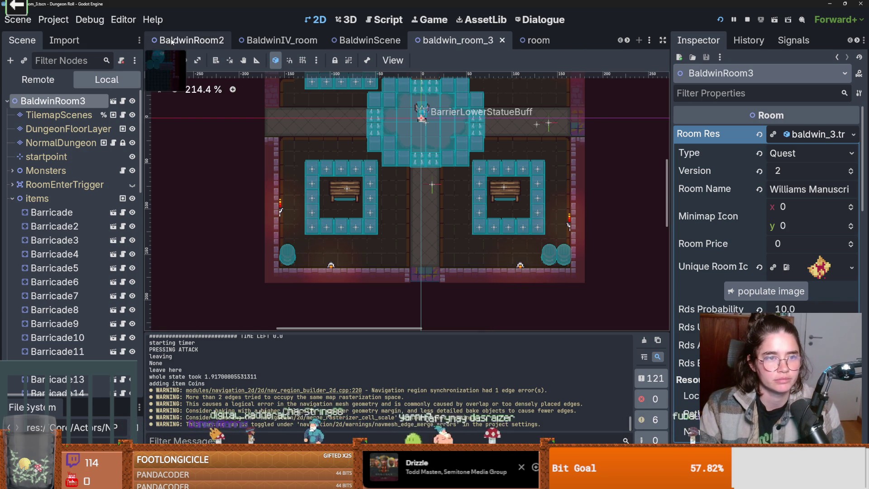
left_click(209, 40)
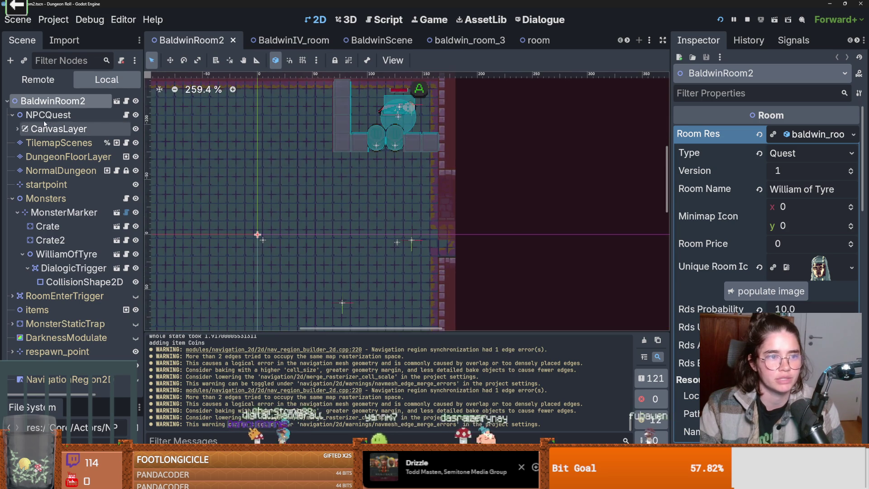
Expand CanvasLayer and select only the NPCQuest node in BaldwinRoom2's scene tree
left_click(68, 116)
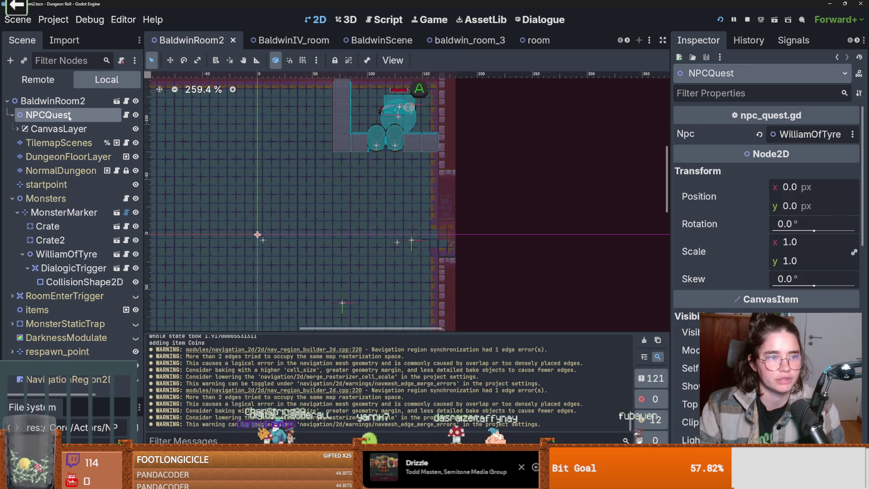
left_click(17, 128)
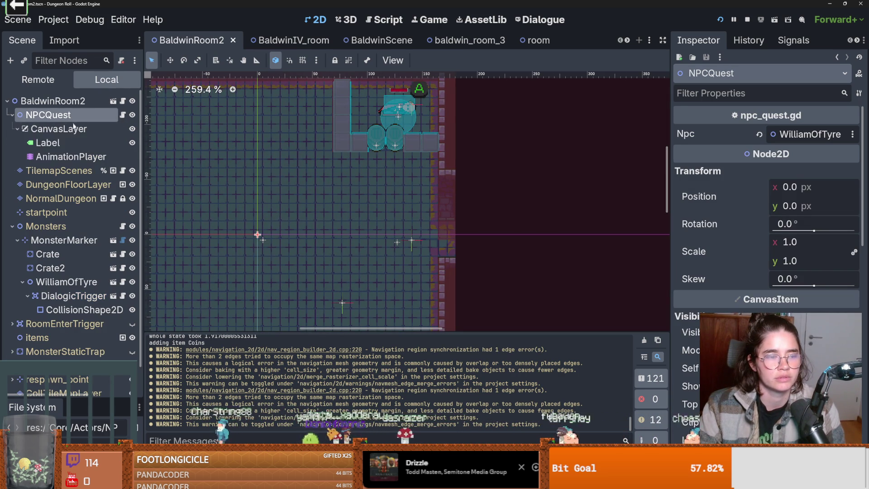
left_click(66, 156, "shift")
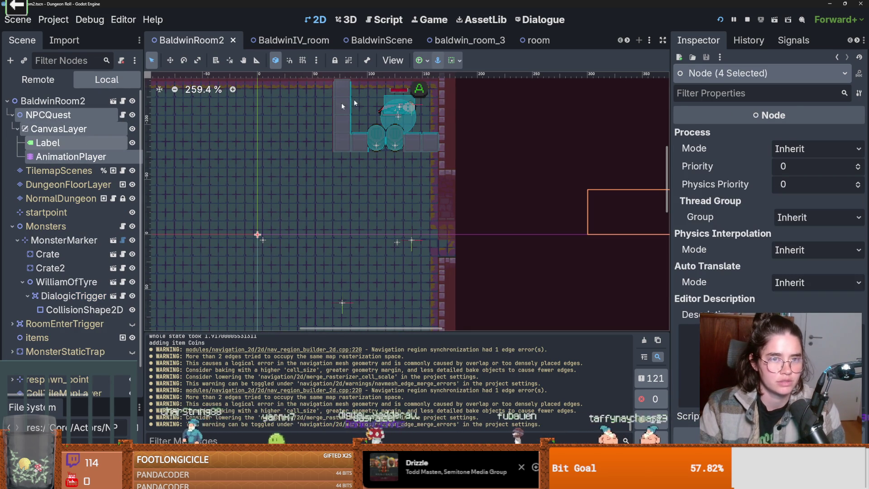
left_click(628, 42)
left_click(628, 41)
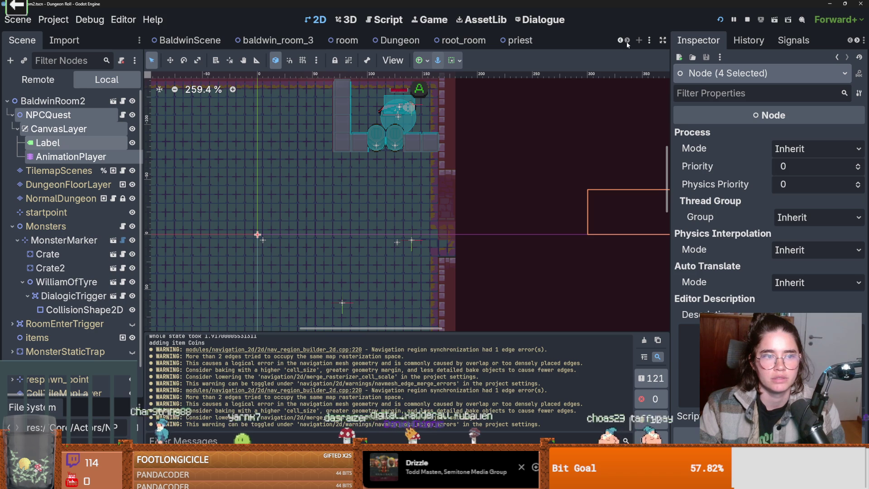
left_click(81, 114)
Save the NPCQuest branch as npc_quest.tscn, then go back to baldwin_room_3
right_click(82, 114)
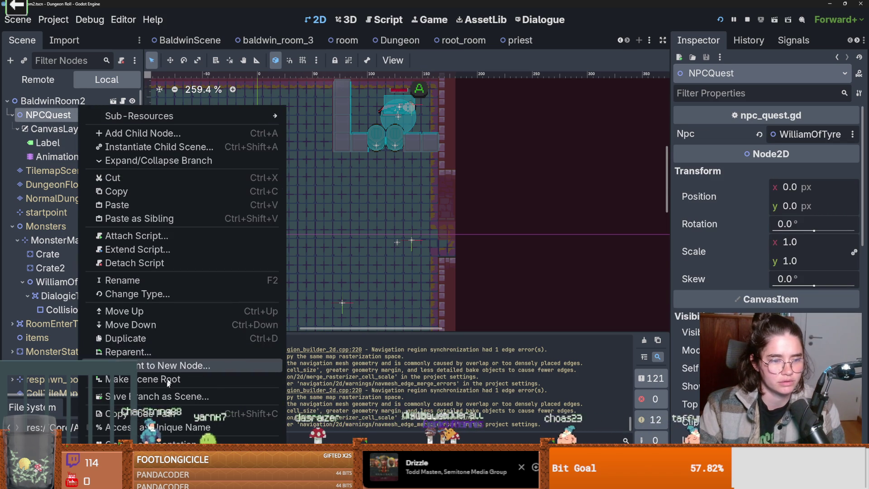
left_click(172, 396)
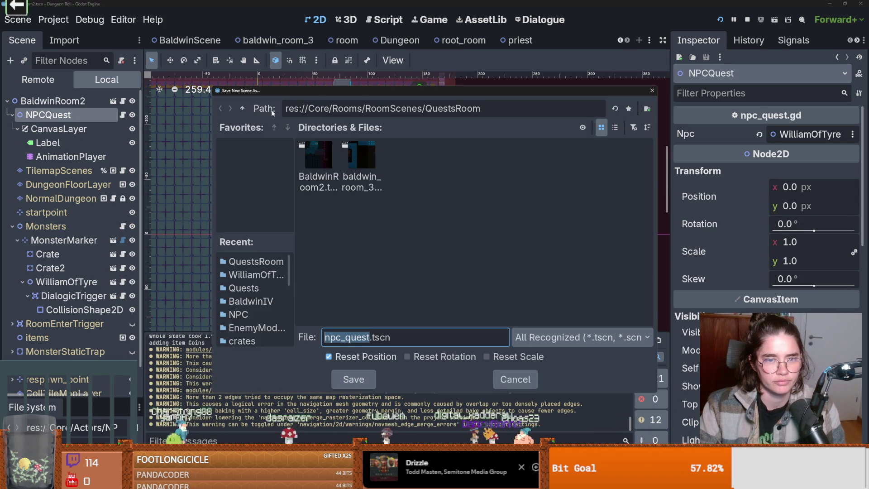
left_click(363, 380)
left_click(484, 42)
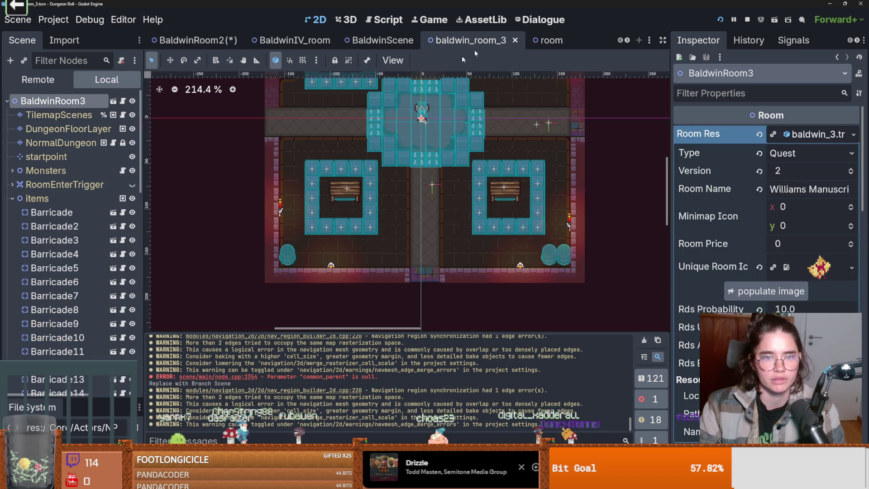
Instance npc_quest.tscn as BaldwinRoom3's first child, save the scene, and leave Npc unassigned
left_click(24, 61)
type("npc")
key("Down")
key("Return")
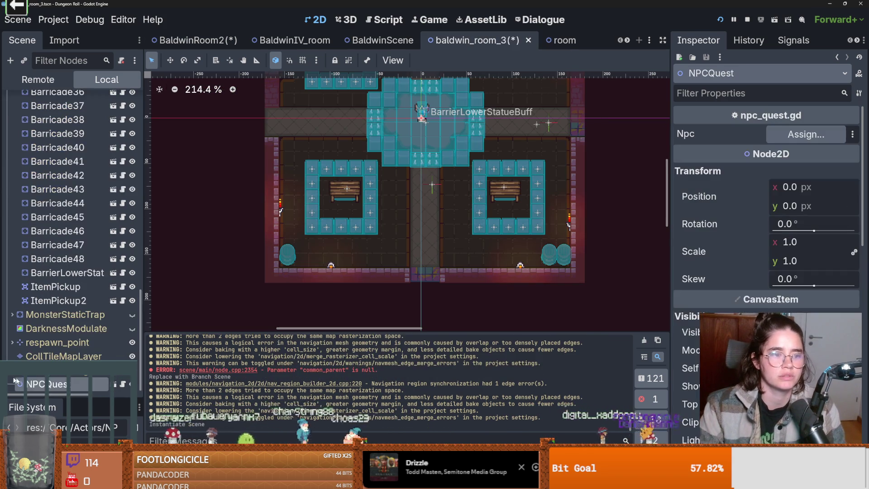
left_click_drag(60, 388, 68, 110)
key("ctrl+s")
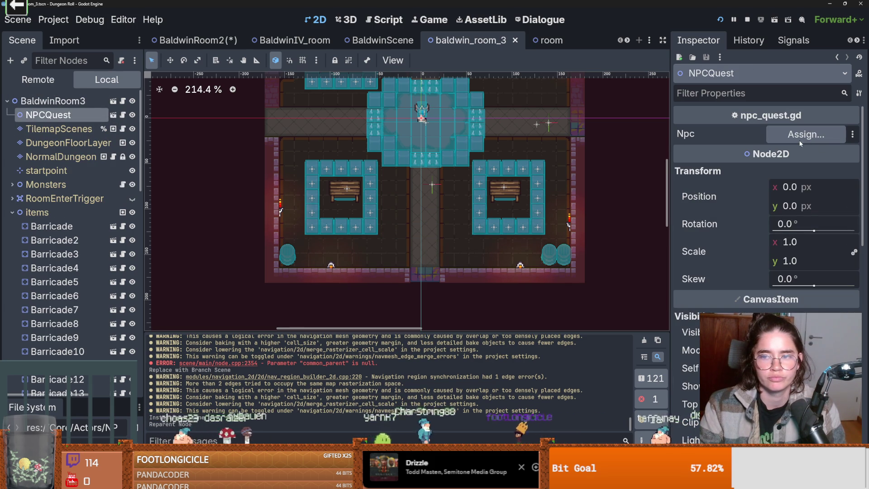
left_click(801, 135)
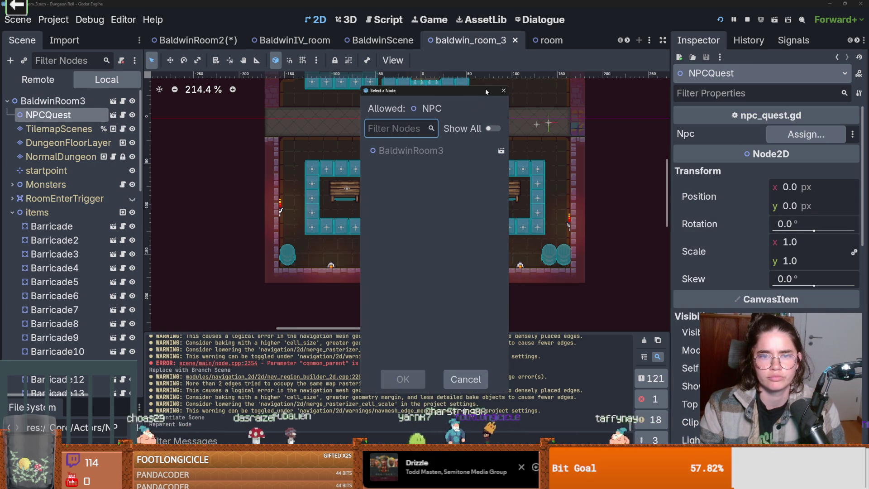
left_click(504, 91)
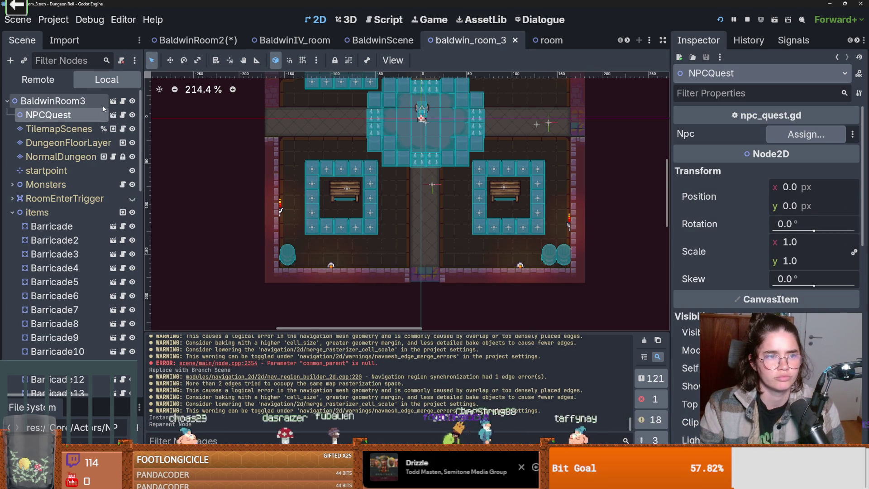
In npc_quest.gd's _ready, wrap the obj_destroyed connect line under 'if npc:' and save
left_click(122, 114)
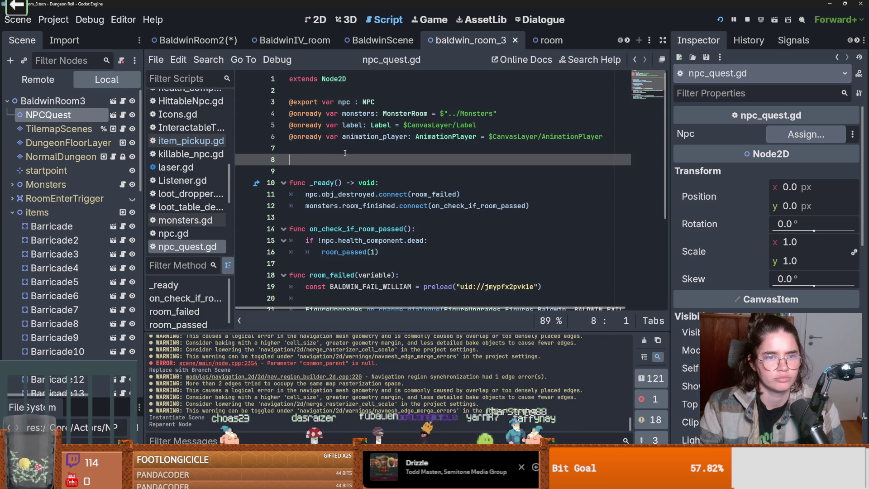
key("BackSpace")
double_click(344, 102)
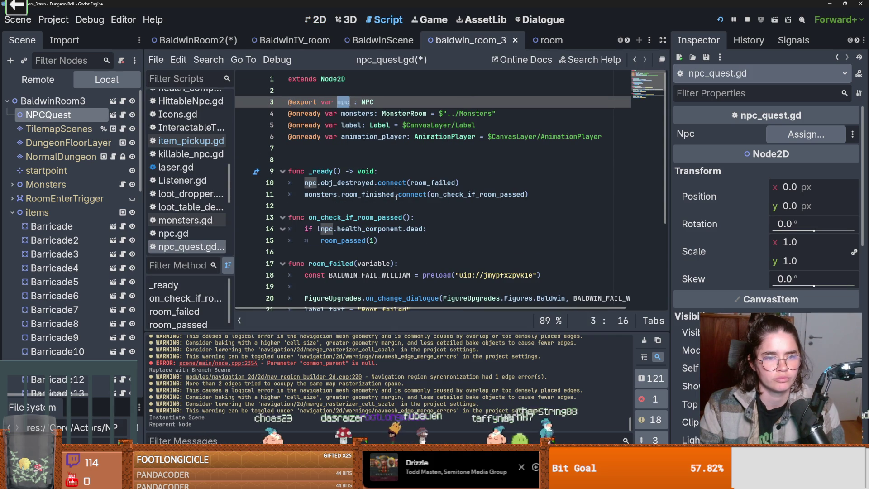
scroll(397, 191, "down", 1)
left_click(380, 142)
key("Return")
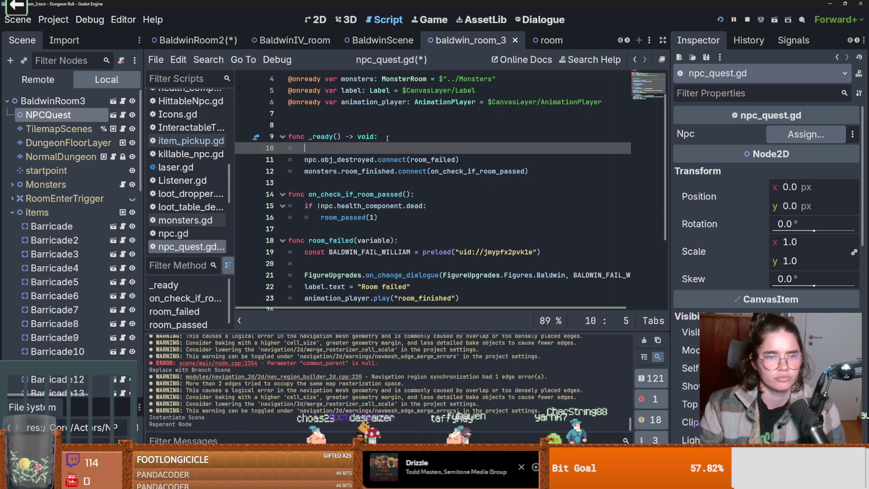
type("if npx")
key("BackSpace")
type("c:")
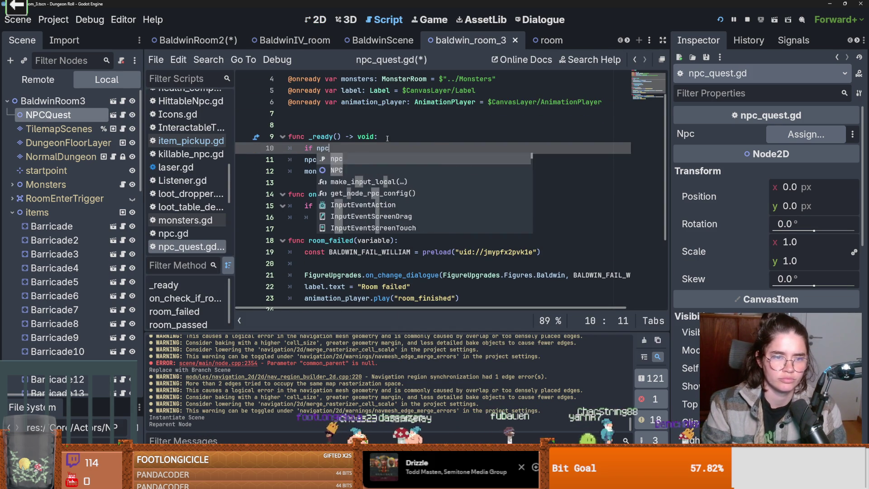
left_click(299, 159)
key("Tab")
key("ctrl+s")
Review the signal description, then begin an '@' annotation on empty line 7
double_click(330, 171)
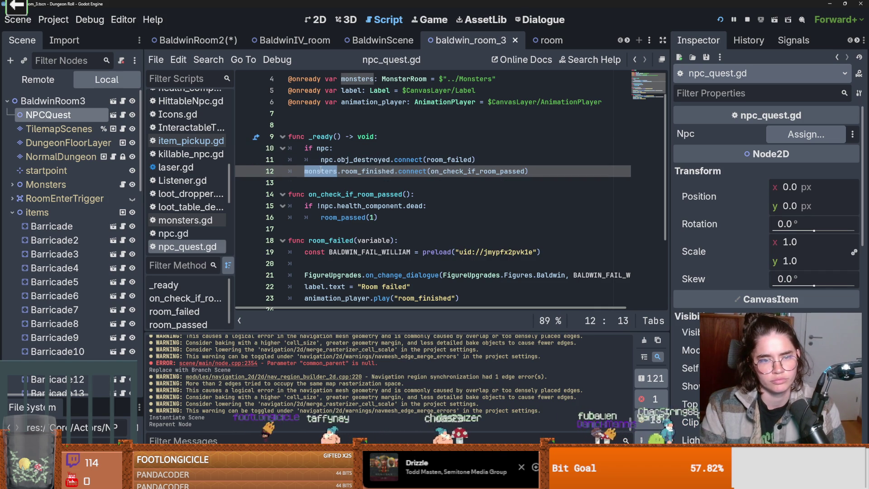
scroll(362, 202, "down", 1)
scroll(362, 190, "up", 1)
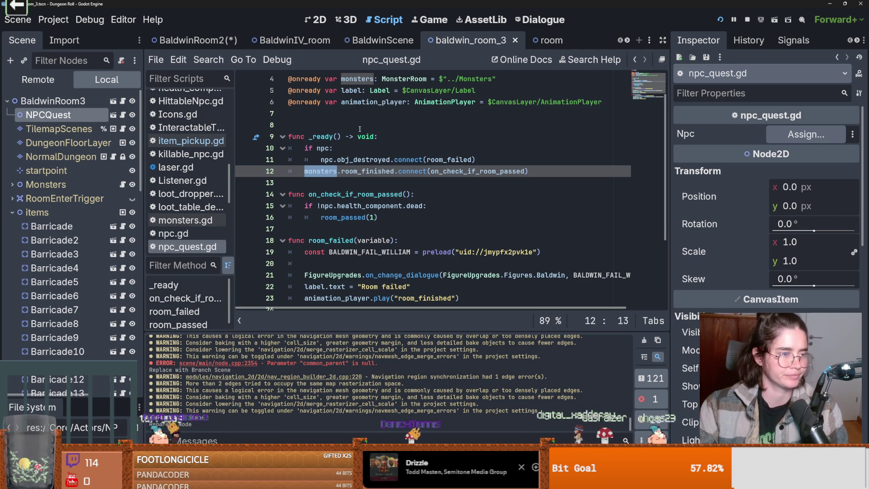
mouse_move(365, 157)
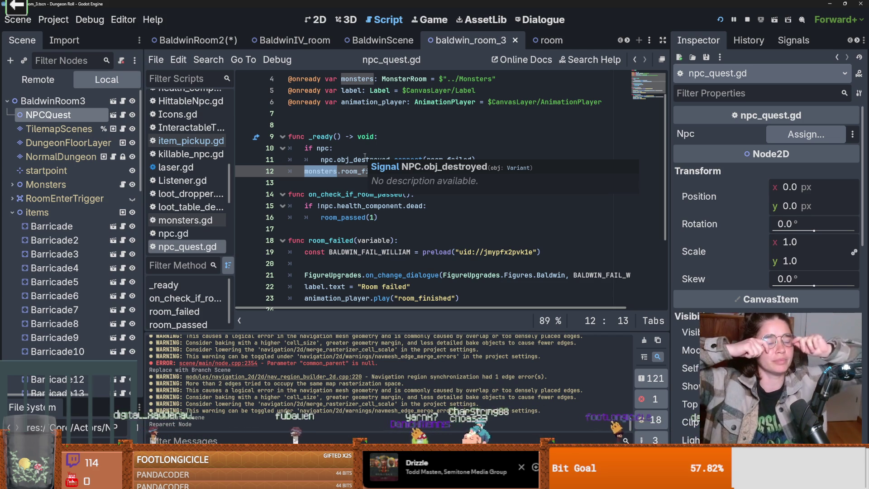
left_click(392, 138)
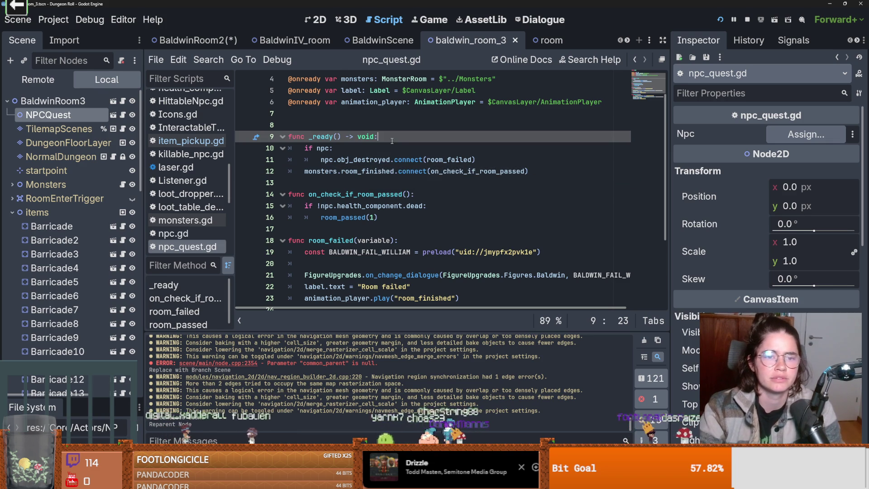
left_click(321, 115)
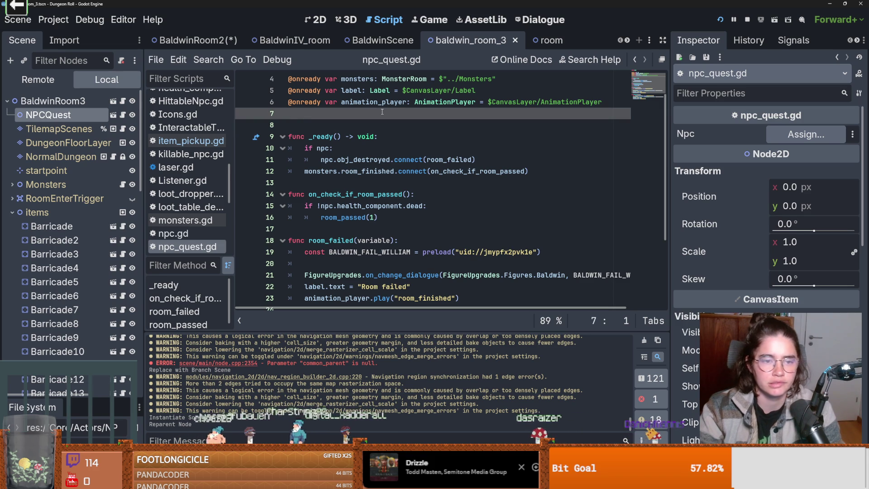
type("@")
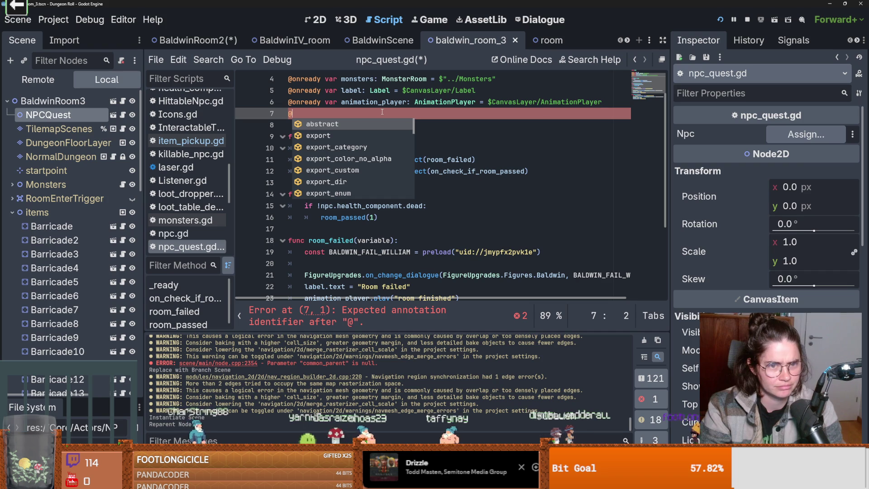
Declare an exported items variable typed Array[ItemPickup] on line 7
type("export var im")
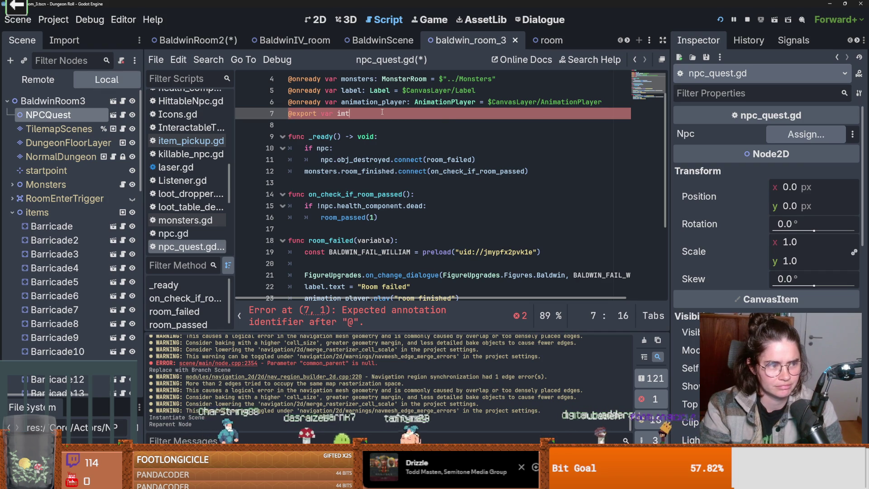
key("BackSpace")
type("tem_s")
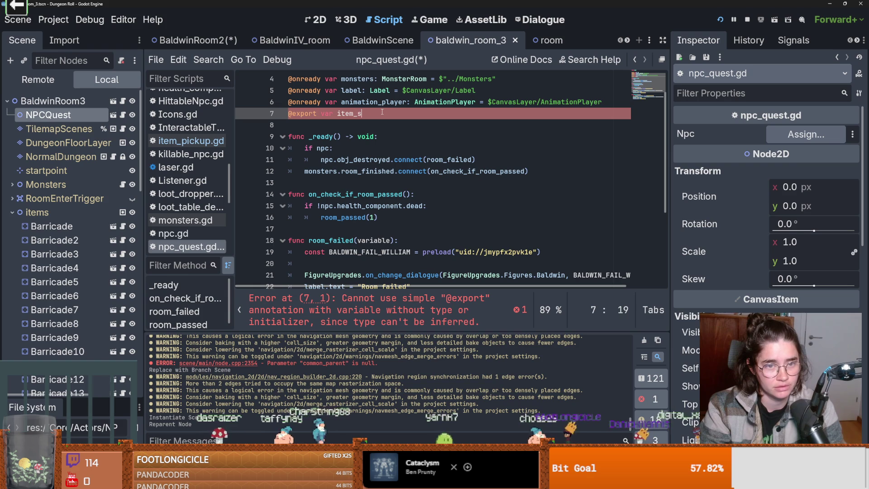
key("BackSpace")
key("BackSpace")
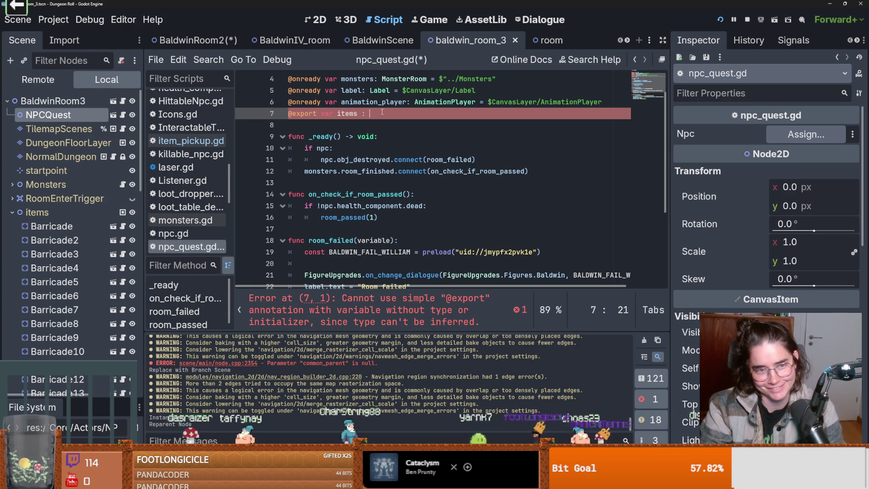
type(":")
scroll(124, 324, "down", 15)
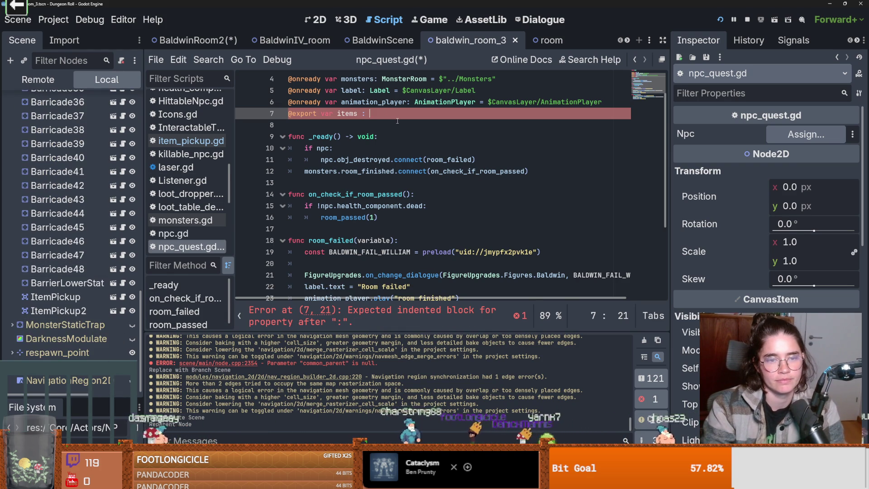
type("Array")
type("[ItemP")
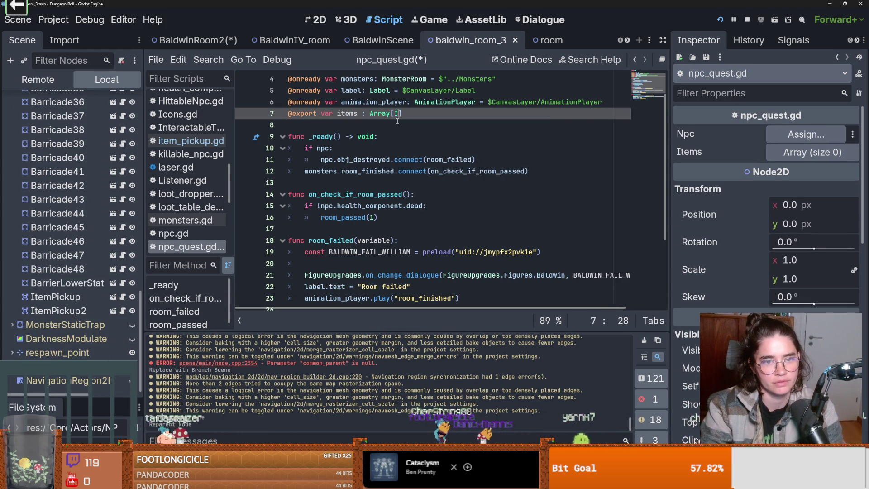
key("Down")
key("Return")
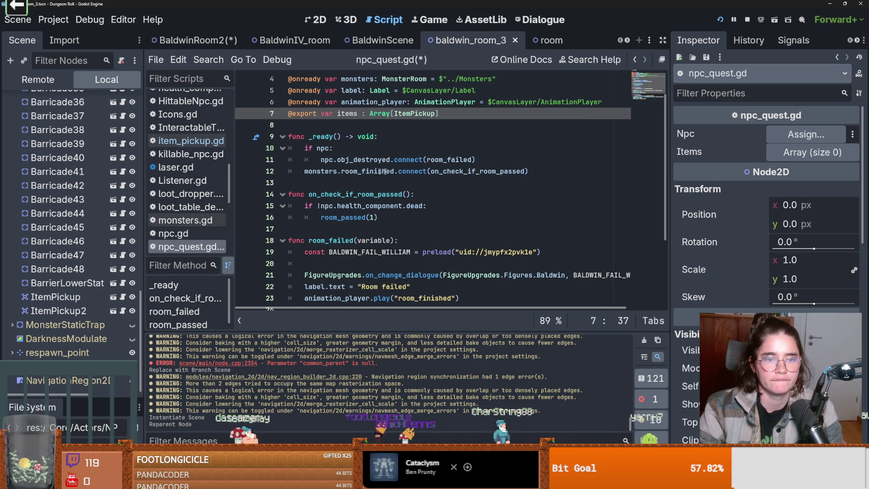
Add 'if items.size() > 0:' to _ready with an unfinished 'for item' loop beneath it
left_click(547, 173)
key("Return")
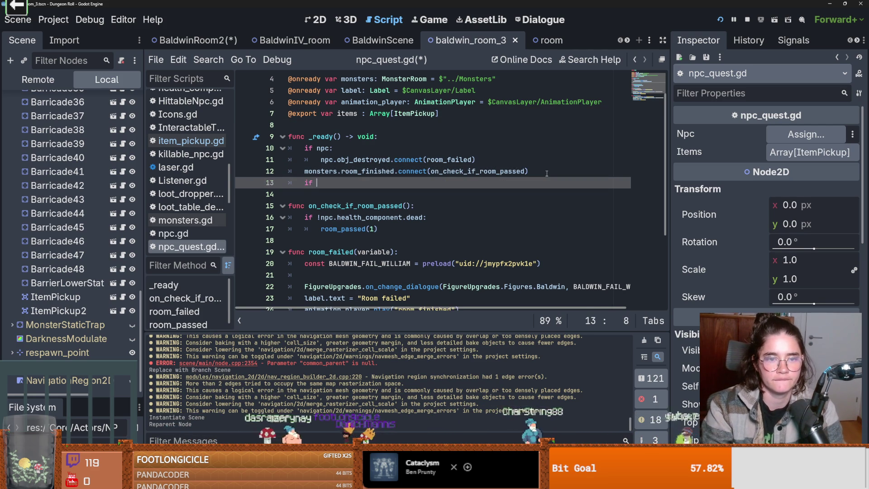
type("if items.")
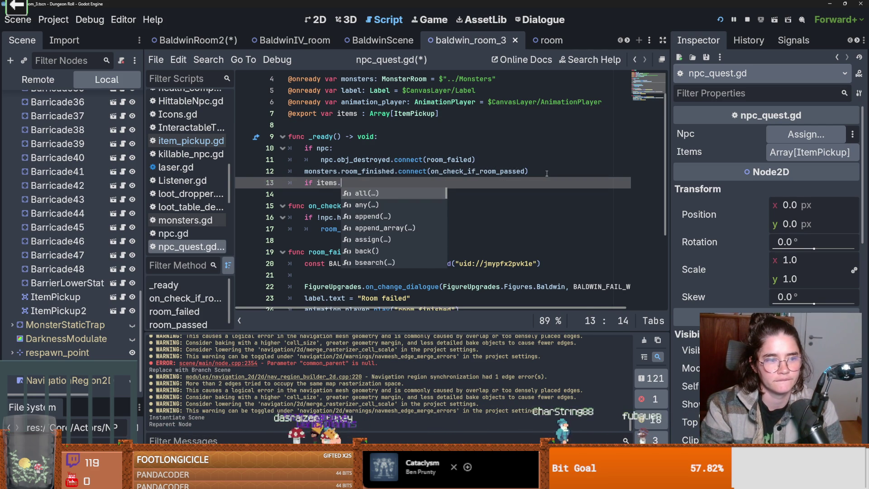
type("size():")
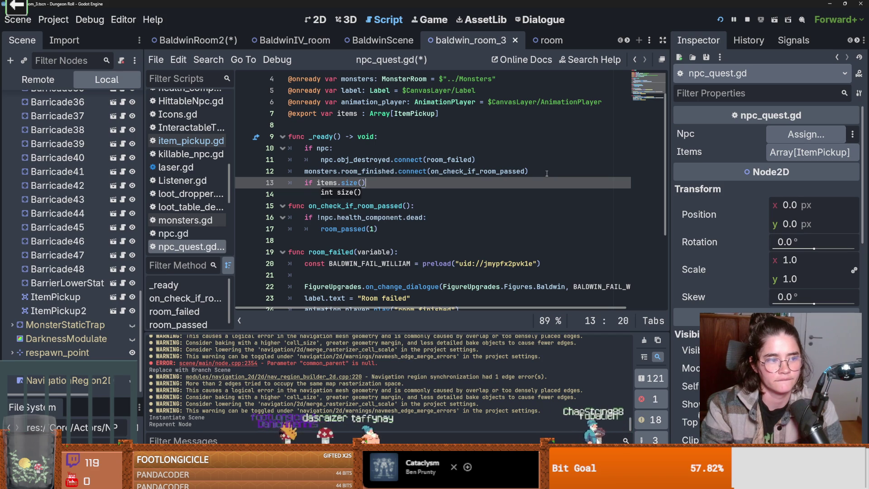
key("Left")
type(">")
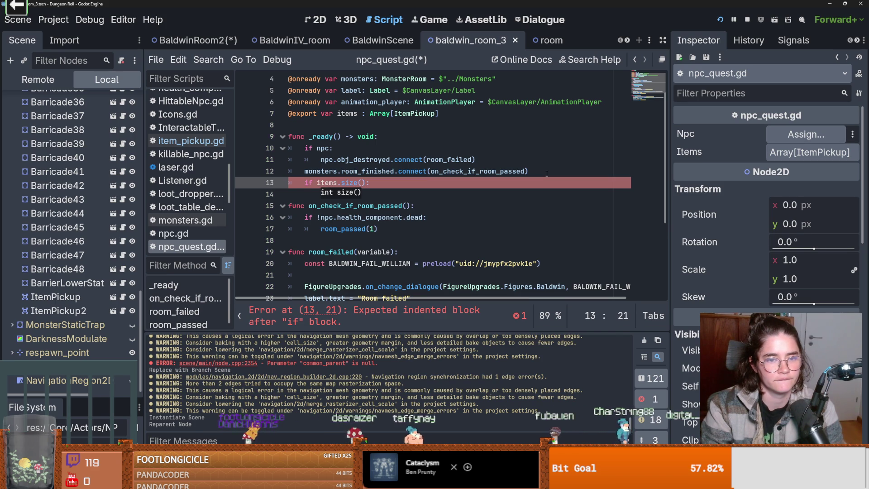
type(" 0")
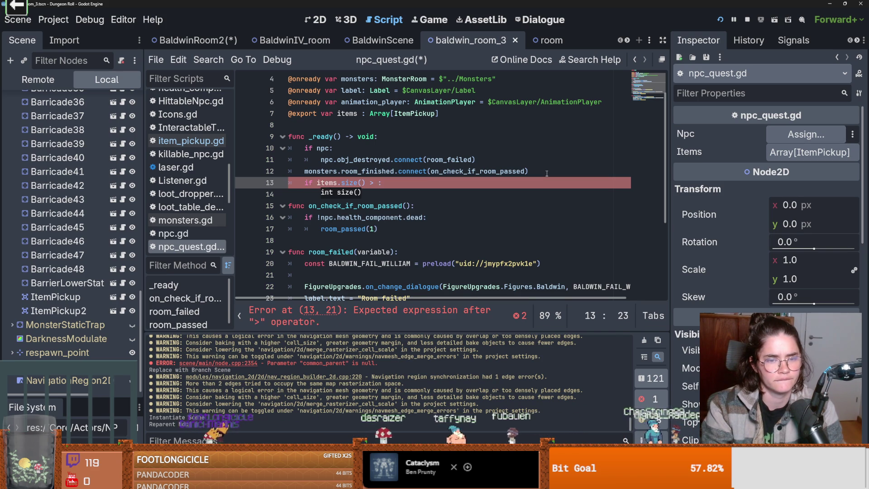
key("End")
key("Return")
type("for item")
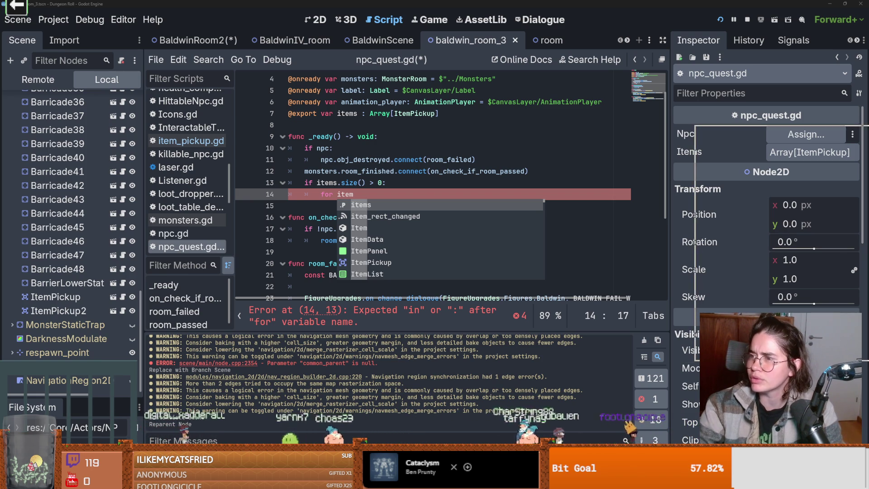
key("alt+Tab")
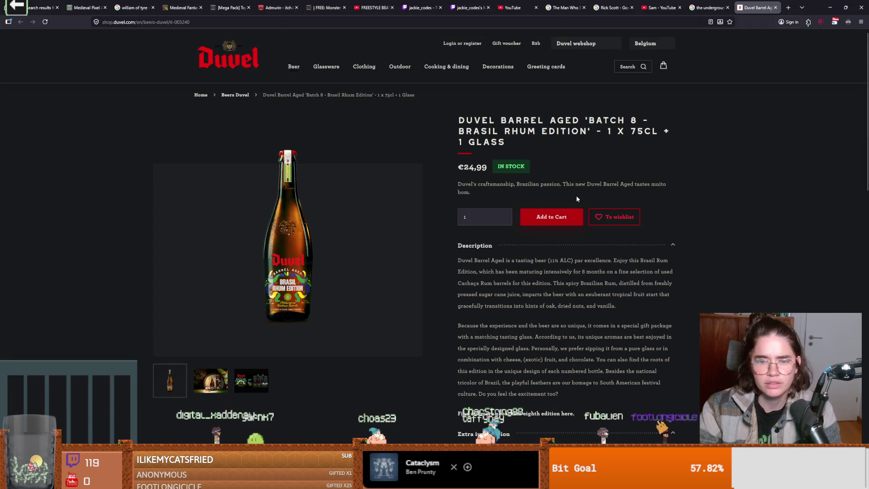
Read through the Batch 8 Brasil Rhum Edition description and extra information, then go to Google Images
scroll(577, 196, "down", 2)
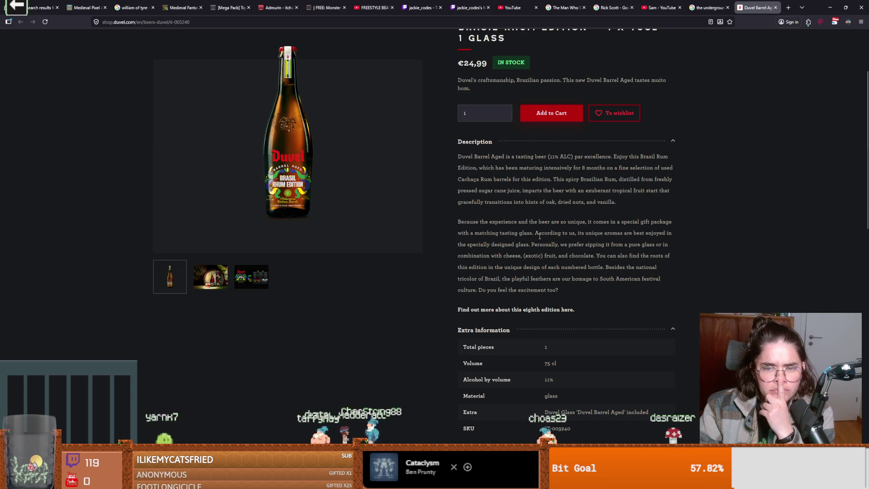
mouse_move(355, 219)
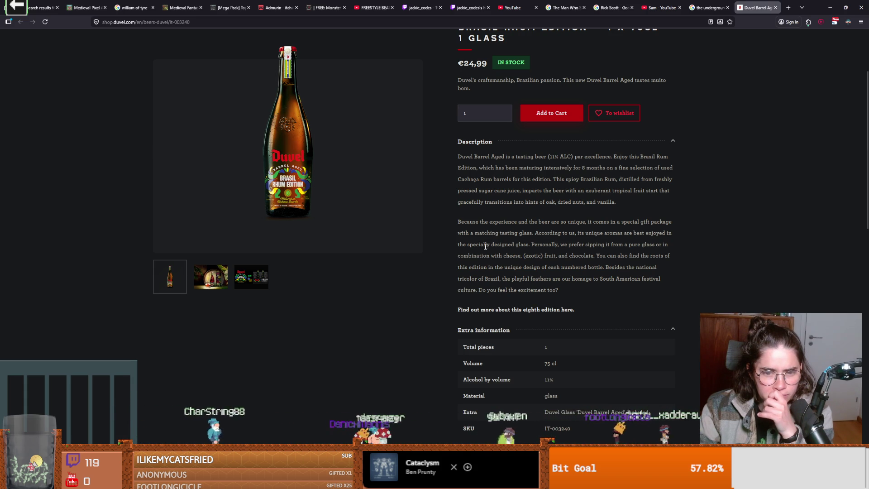
scroll(482, 265, "down", 3)
scroll(482, 265, "up", 4)
scroll(486, 274, "up", 2)
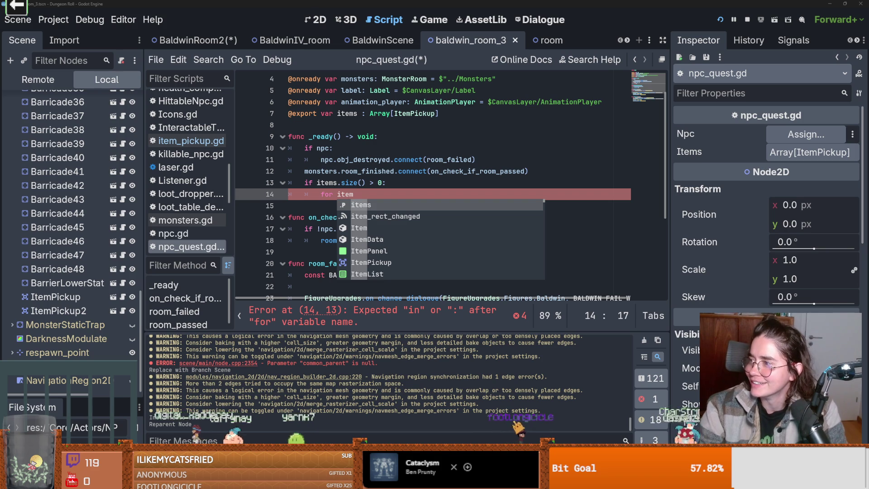
key("alt+Tab")
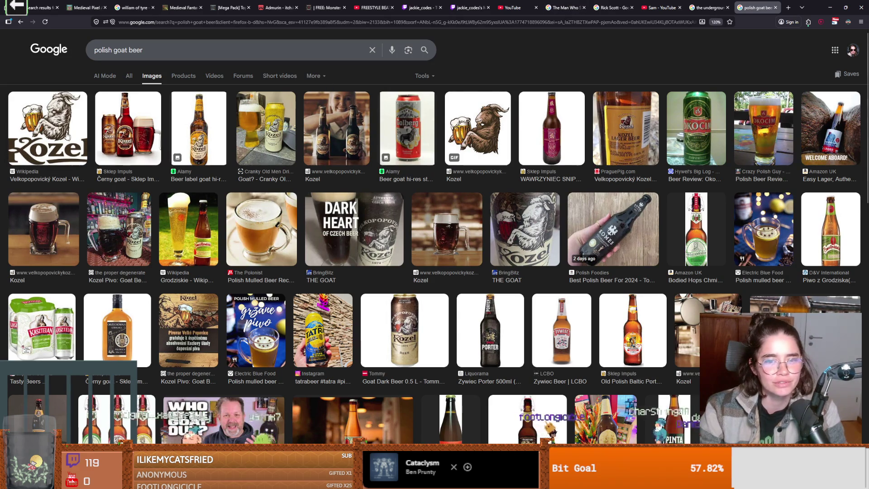
Preview the first Kozel image (Velkopopovický Kozel - Wikipedia), then return to Godot
left_click(67, 136)
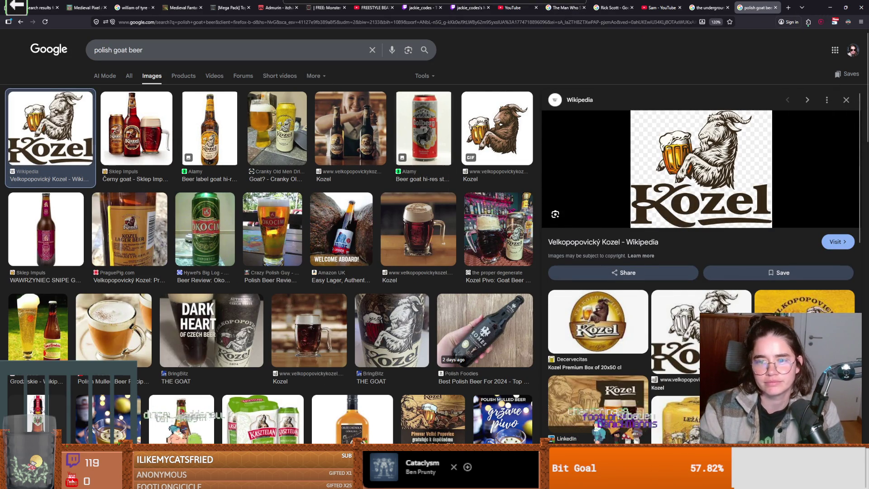
key("alt+Tab")
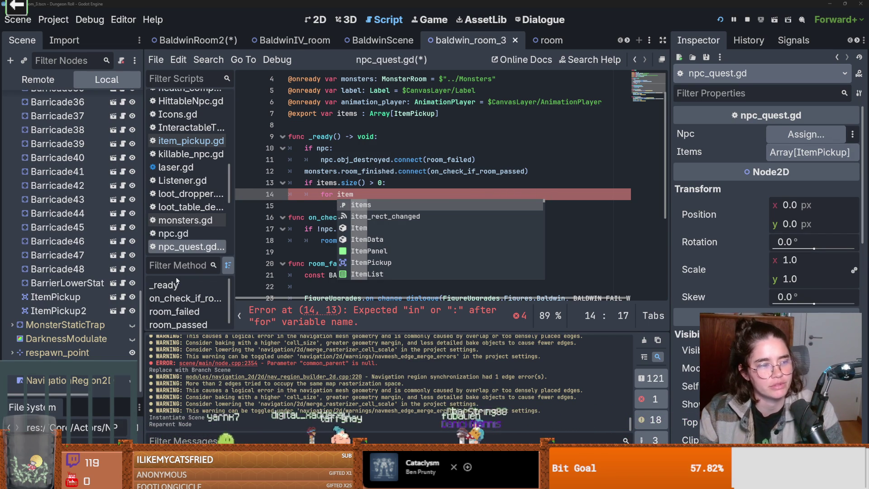
Dismiss the suggestion list and save npc_quest.gd
left_click(427, 181)
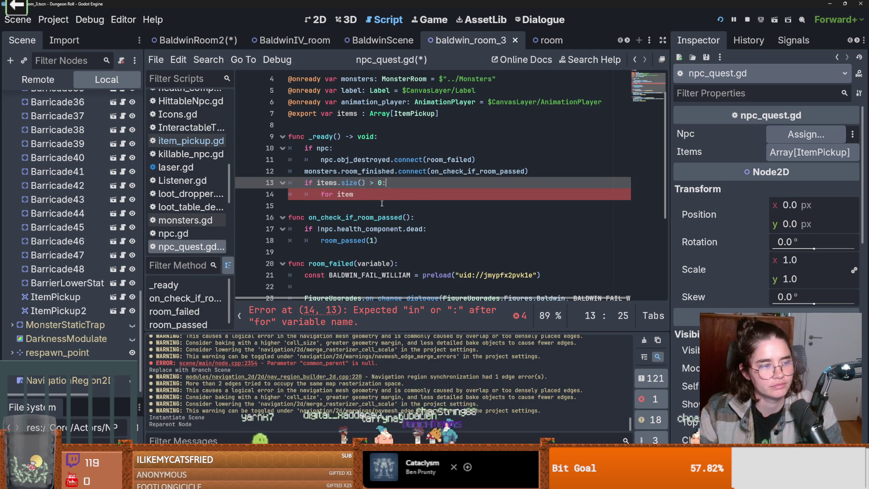
left_click(368, 208)
key("ctrl+s")
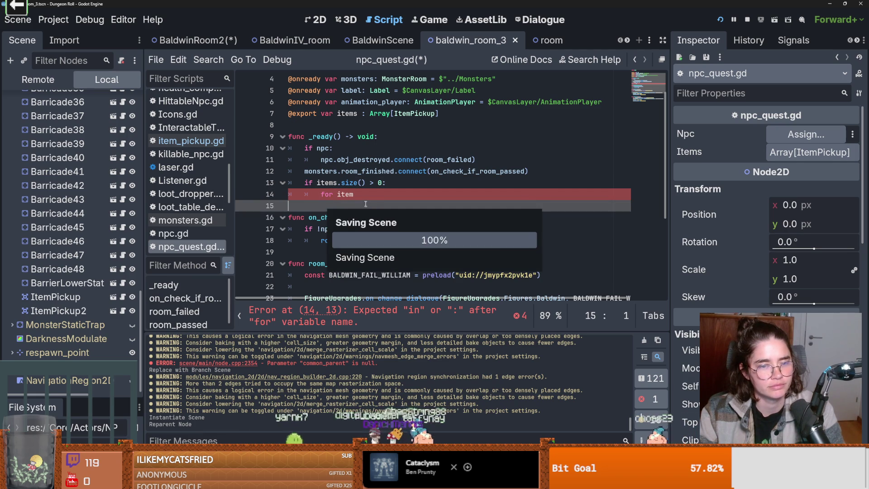
Complete 'for item in items:' and connect each item's item_picked_up signal to on_item_picked_up
left_click(363, 196)
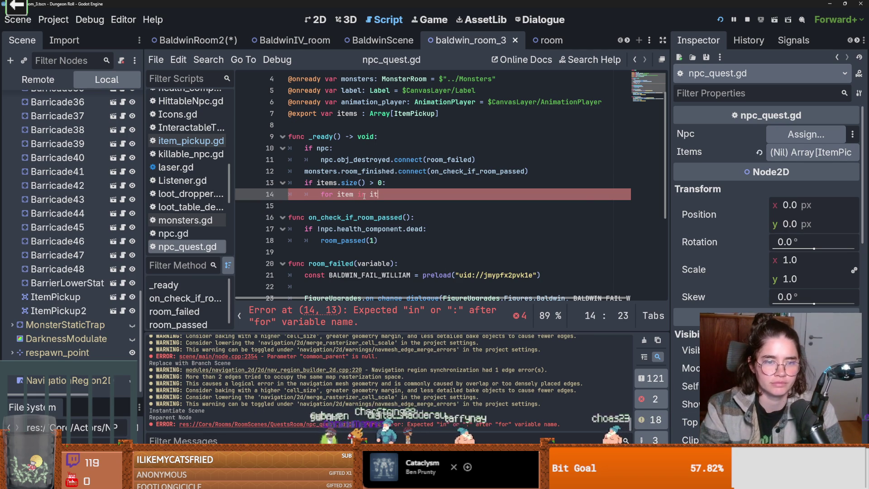
type("ems:")
key("Return")
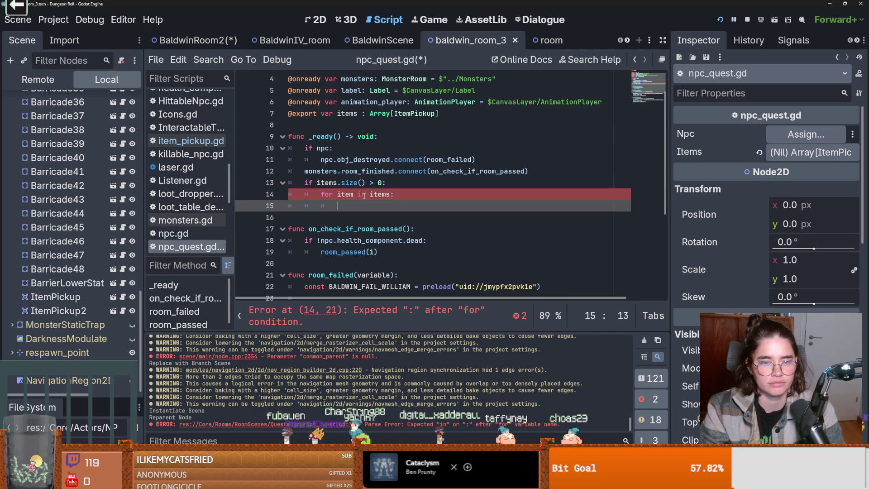
type("item.")
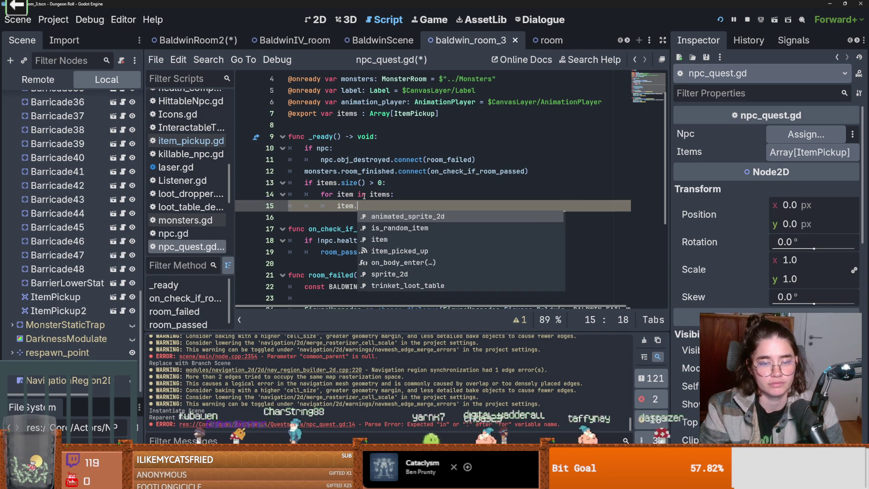
key("Down")
key("Down")
key("Down")
key("Return")
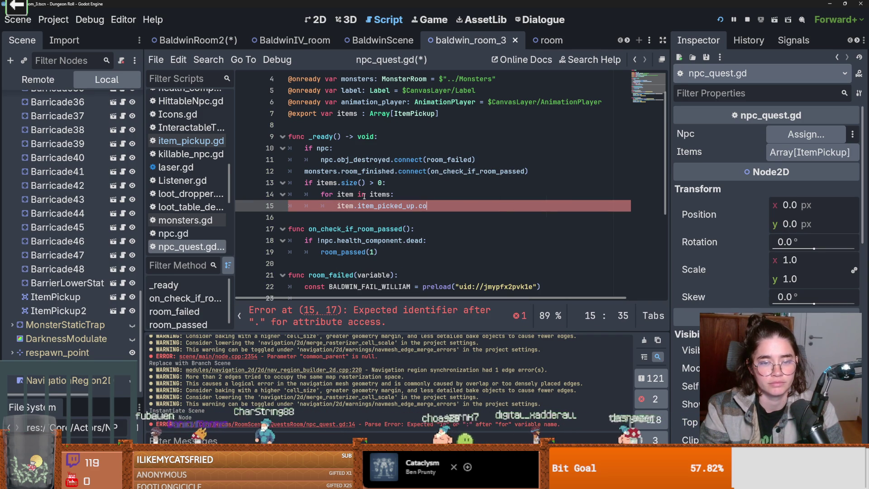
type("nnect(on_item")
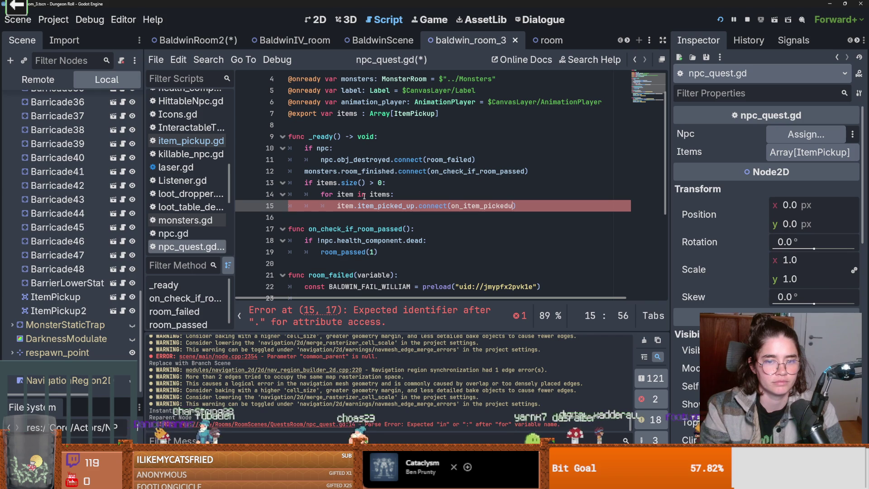
type("_picked_up")
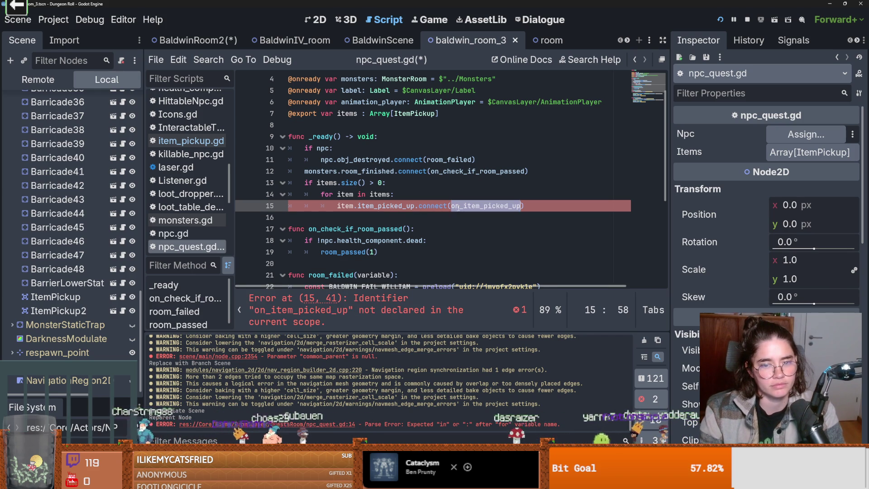
left_click(325, 217)
key("Return")
key("Return")
Declare on_item_picked_up(item) to erase the item, with an 'if items.size() <= 0:' pass check
left_click(325, 227)
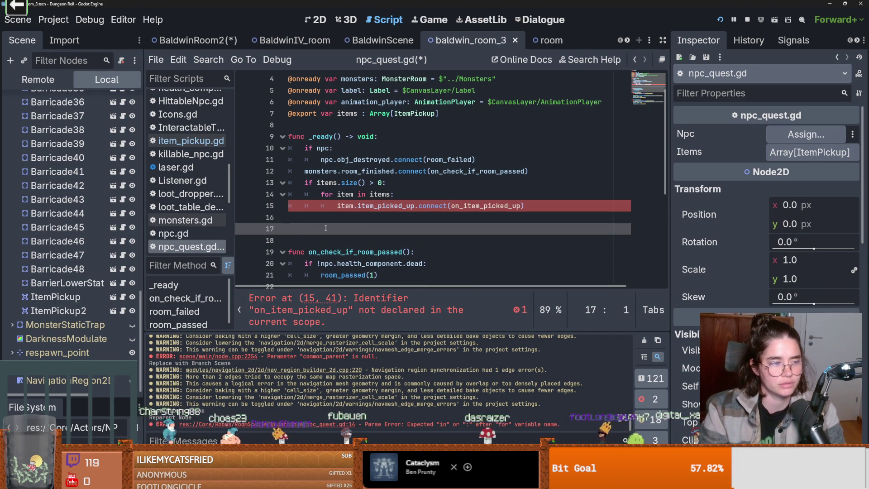
type("func on_item_picked_up")
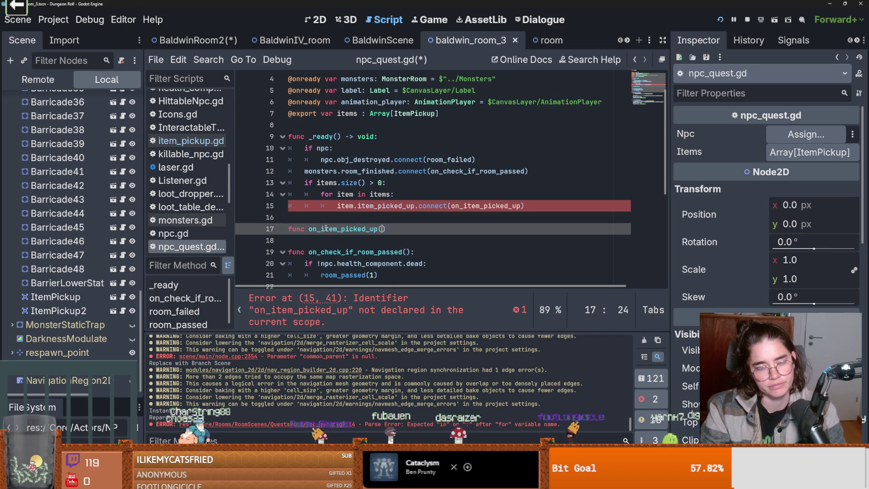
type("(item):")
key("Return")
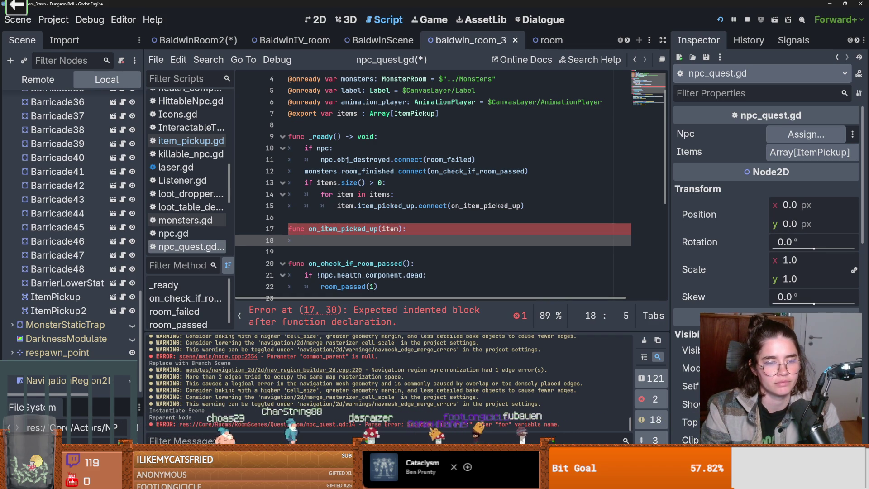
type("items.e")
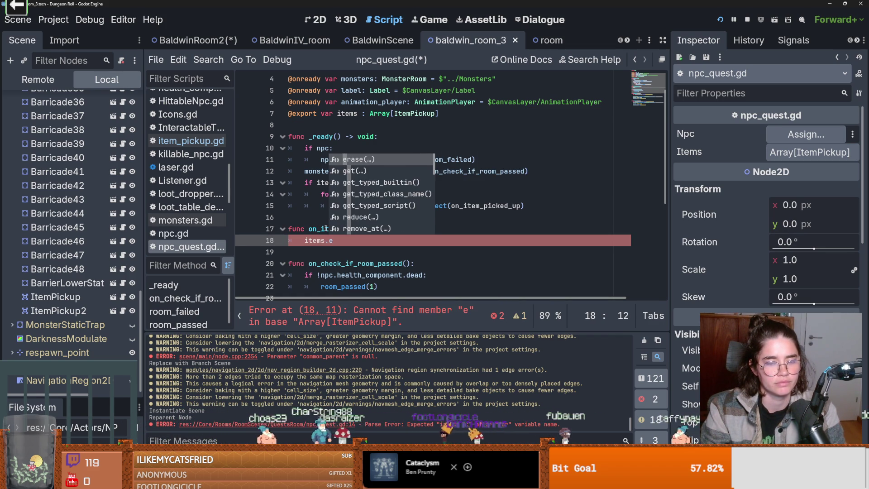
type("rase(item)")
key("Return")
type("i")
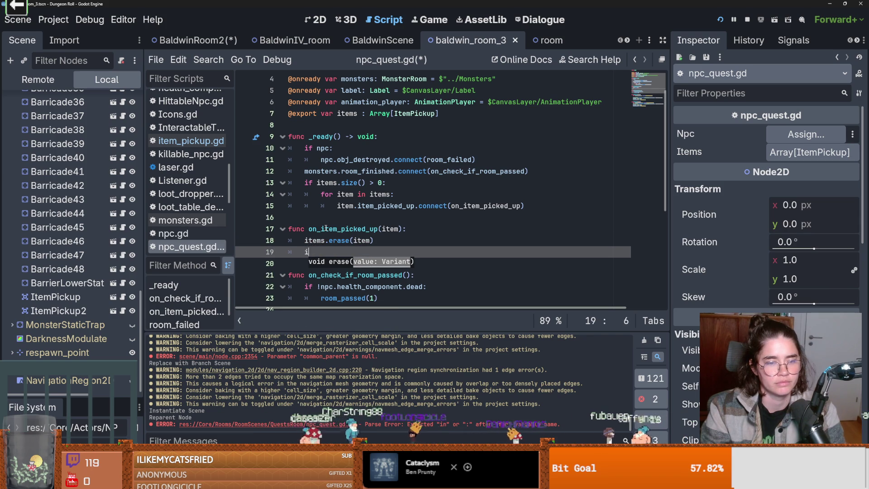
type("f items.")
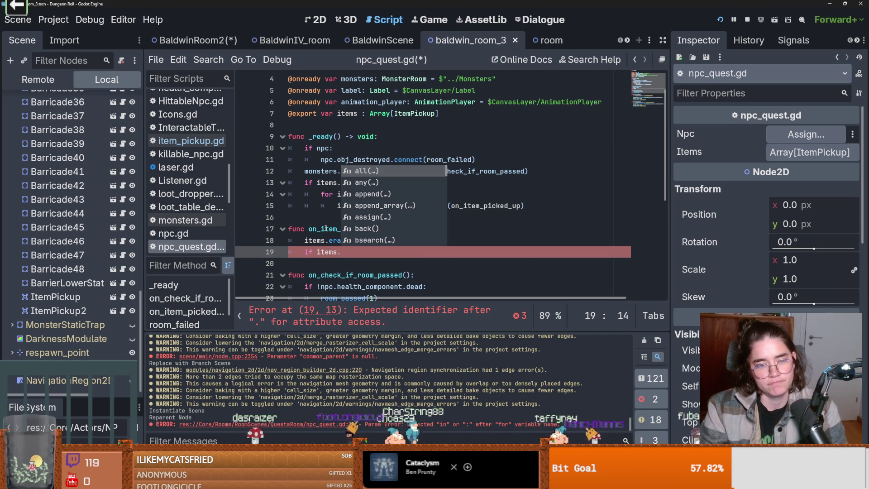
type("size")
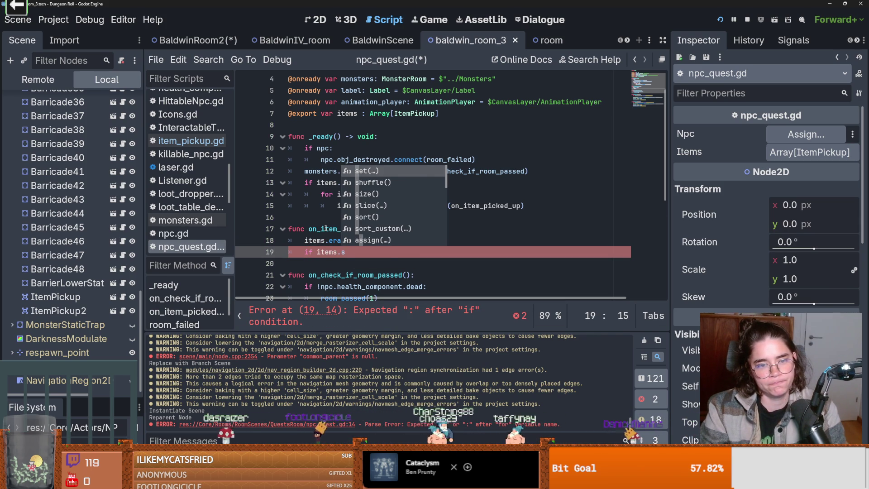
key("Return")
key("Down")
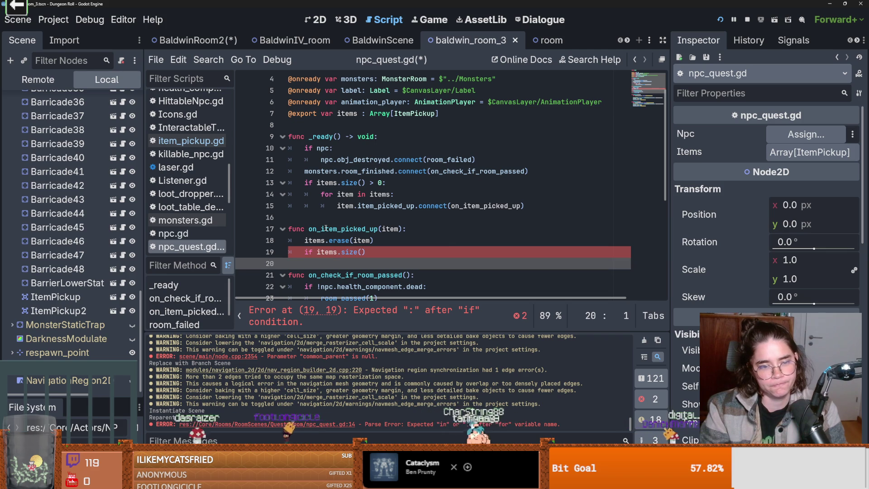
key("Left")
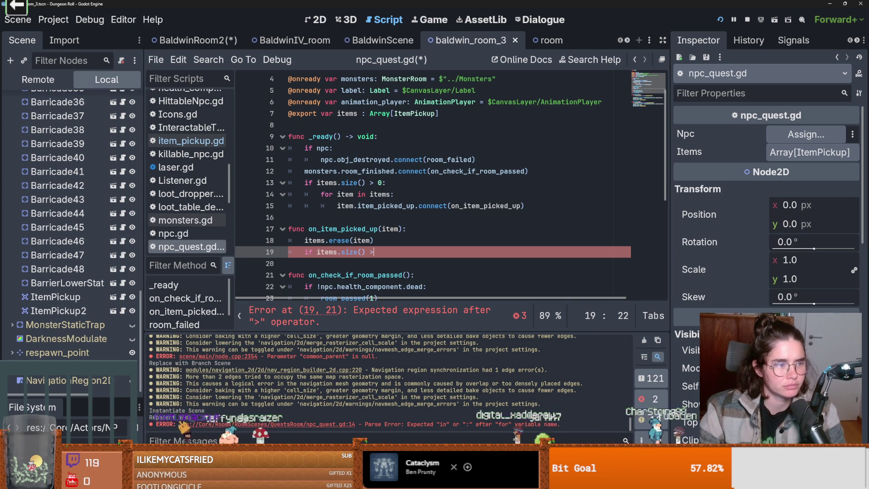
key("BackSpace")
type("<= 0:")
key("Return")
type("pass")
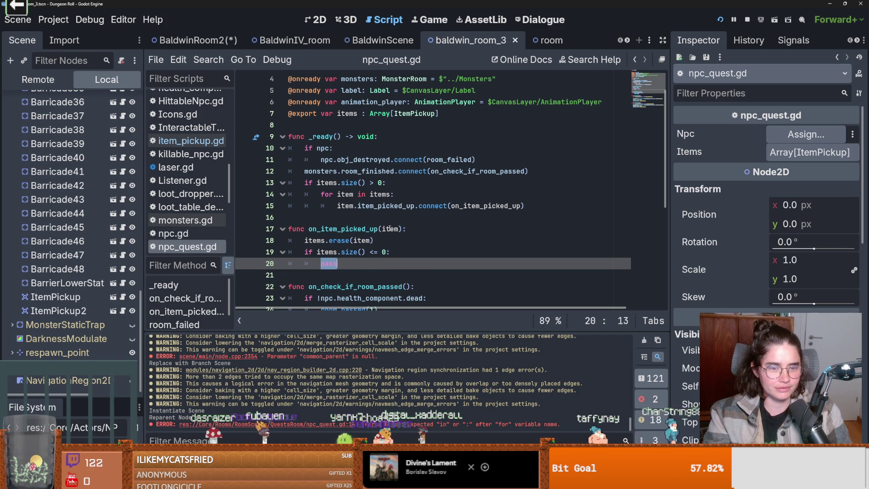
Replace pass with room_passed(1), copied from line 33, and save npc_quest.gd
scroll(390, 229, "down", 2)
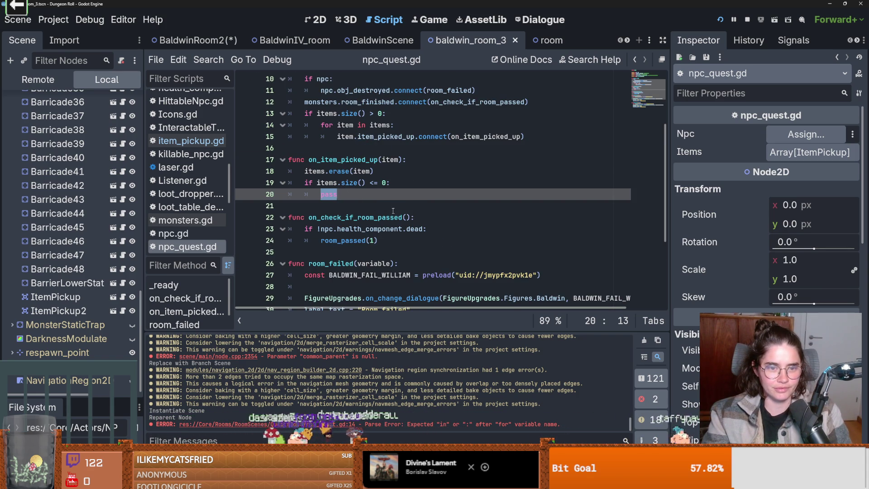
scroll(395, 228, "up", 3)
scroll(395, 227, "down", 5)
scroll(344, 217, "down", 2)
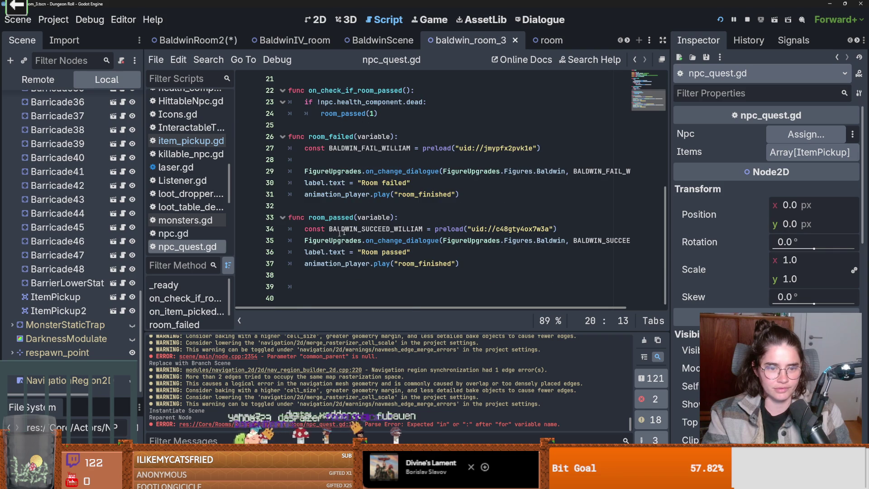
left_click_drag(395, 218, 311, 218)
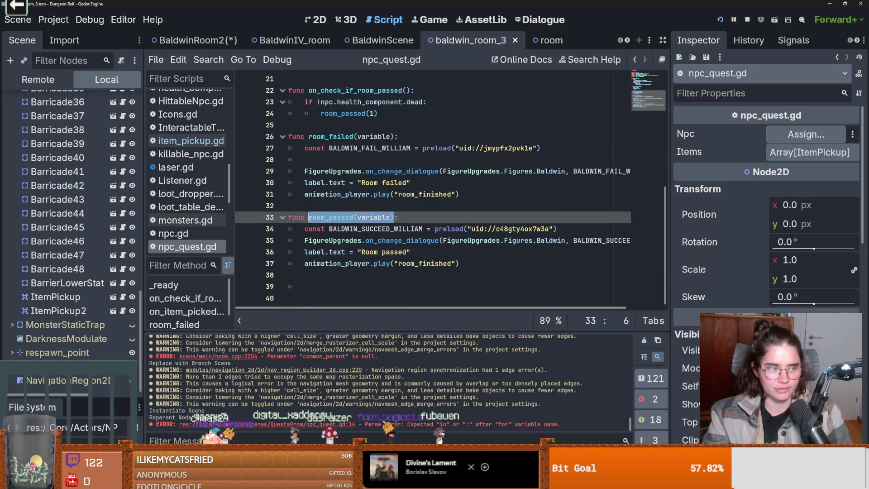
scroll(349, 225, "up", 5)
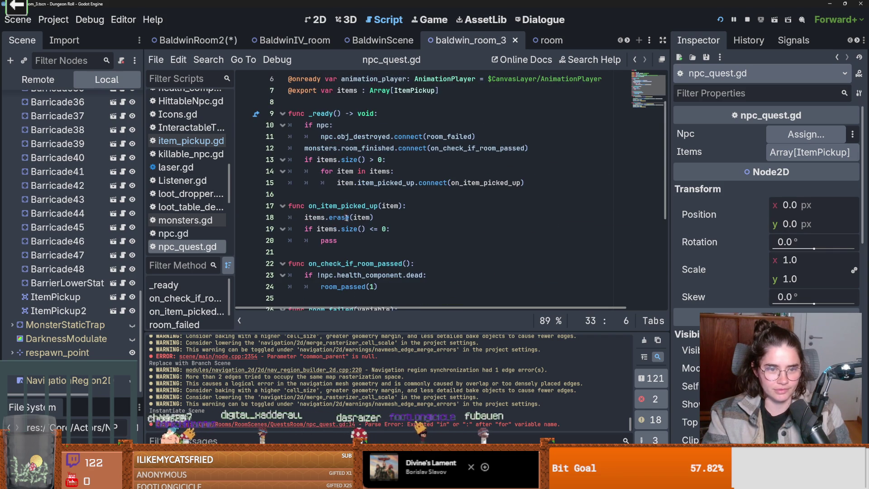
double_click(332, 239)
type("room_passed(variable)")
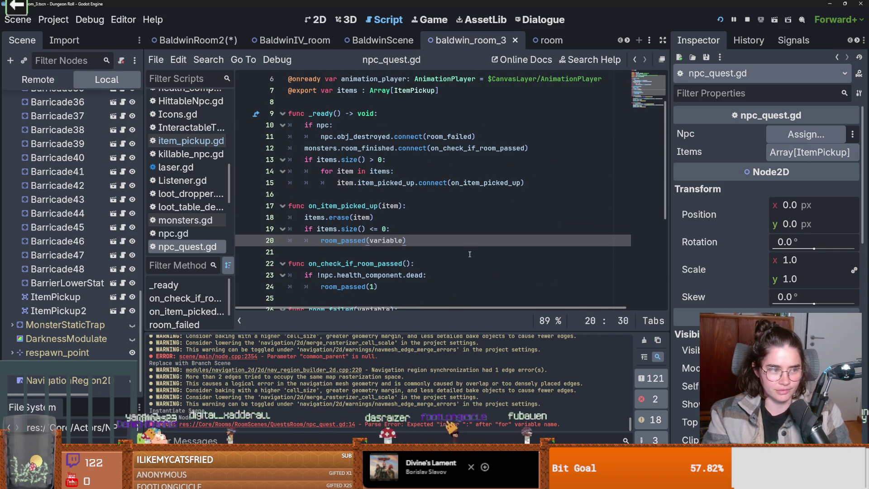
double_click(392, 240)
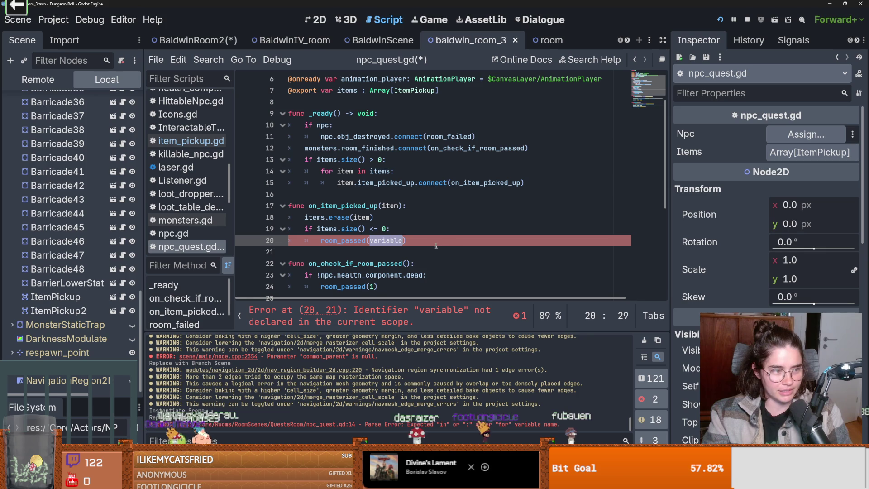
type("1")
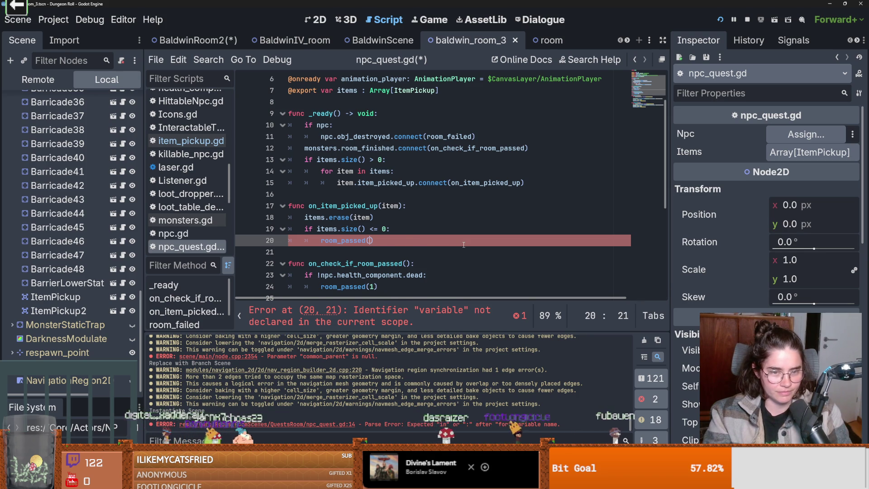
key("ctrl+s")
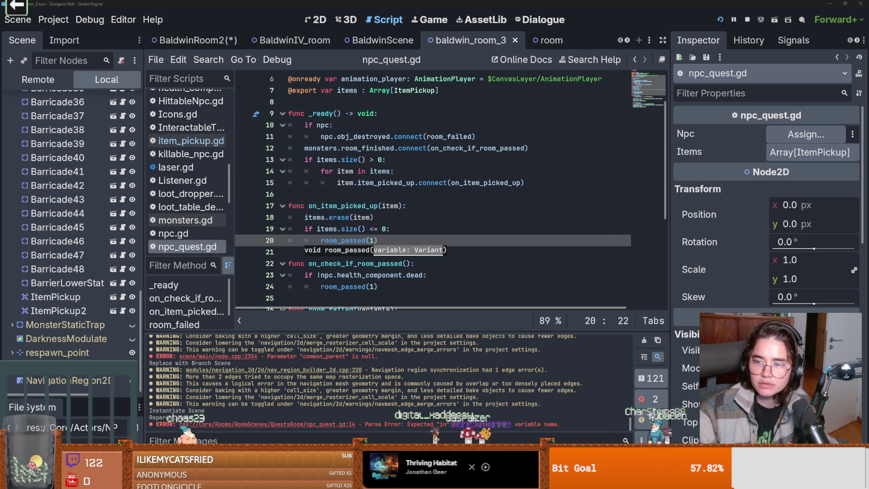
key("alt+Tab")
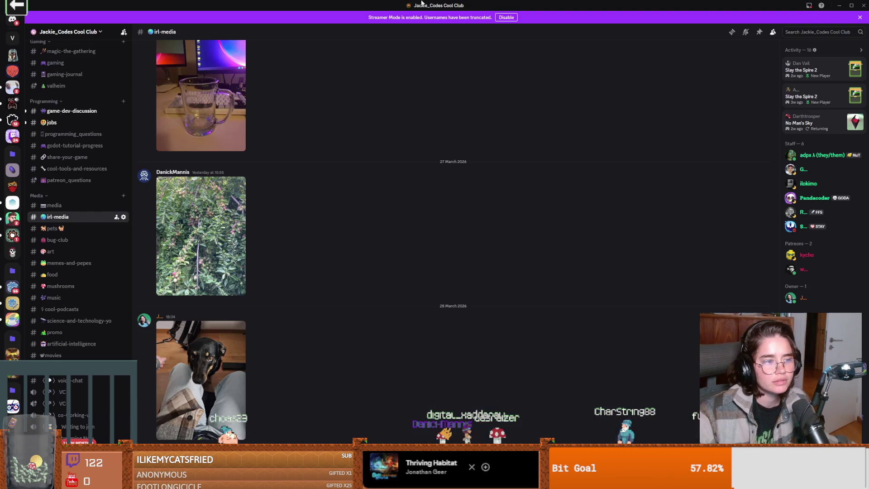
View the irl-media dog photo full size in Discord, then return to Godot
left_click(214, 379)
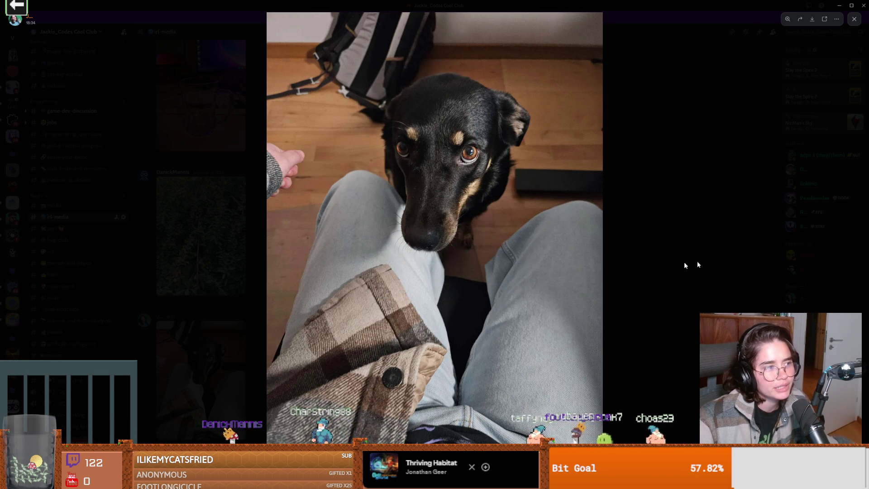
left_click(623, 248)
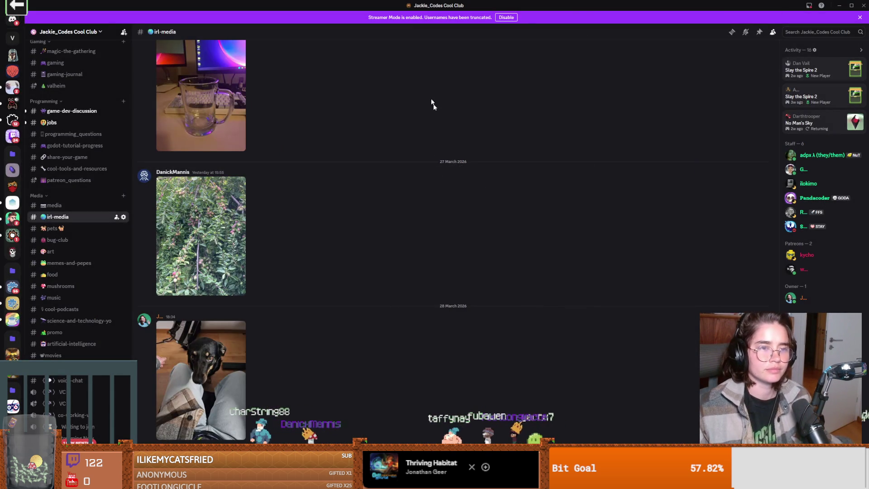
key("alt+Tab")
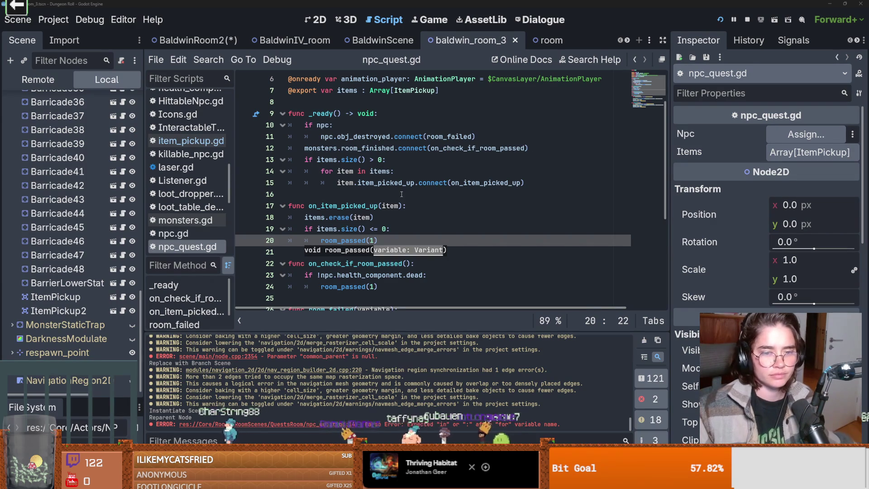
Review on_item_picked_up and its room_passed(1) call, then run the project to test it
left_click(349, 217)
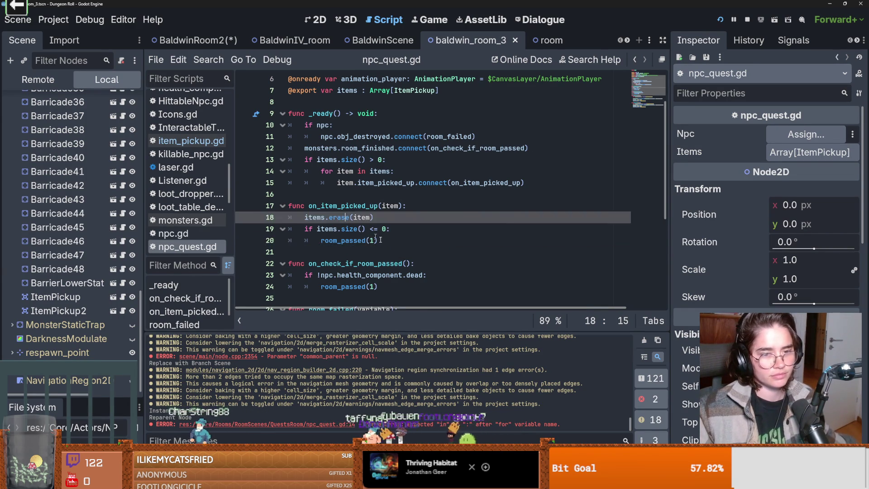
scroll(401, 247, "up", 2)
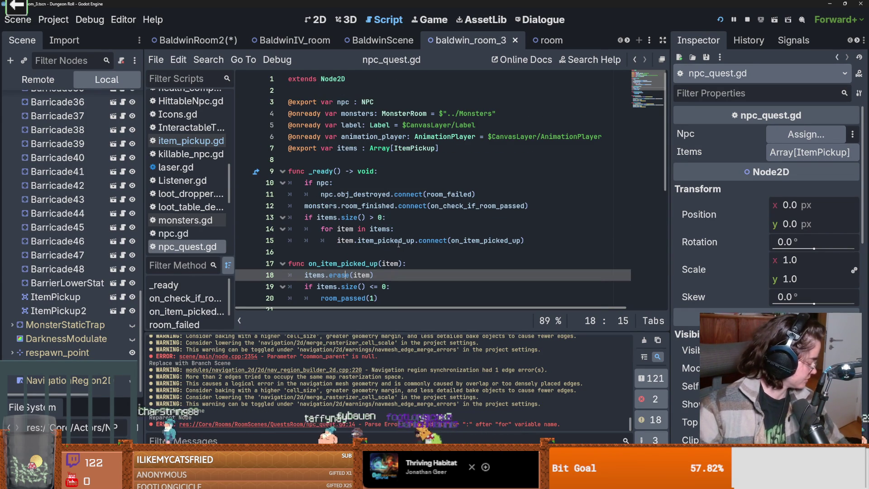
mouse_move(398, 244)
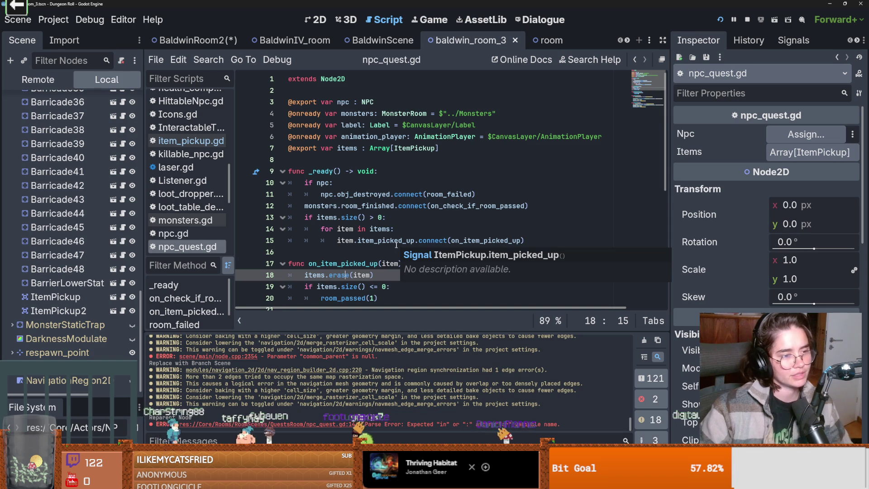
mouse_move(365, 239)
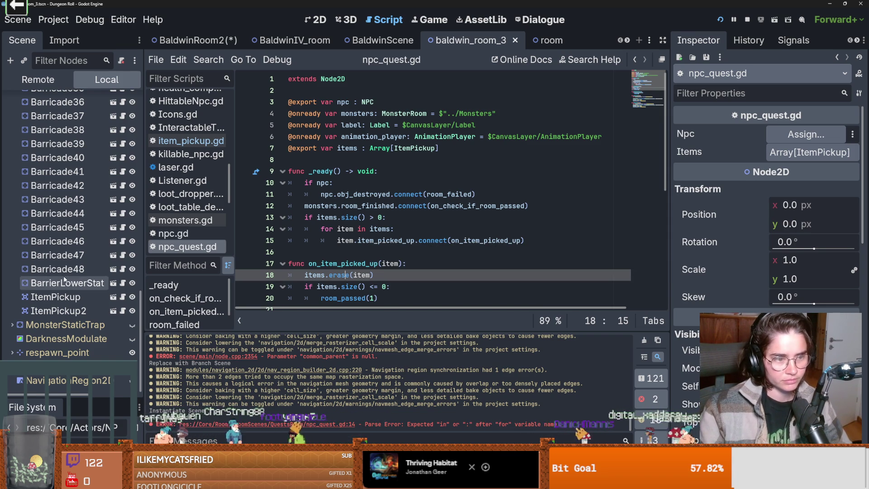
scroll(129, 264, "up", 5)
scroll(363, 226, "down", 2)
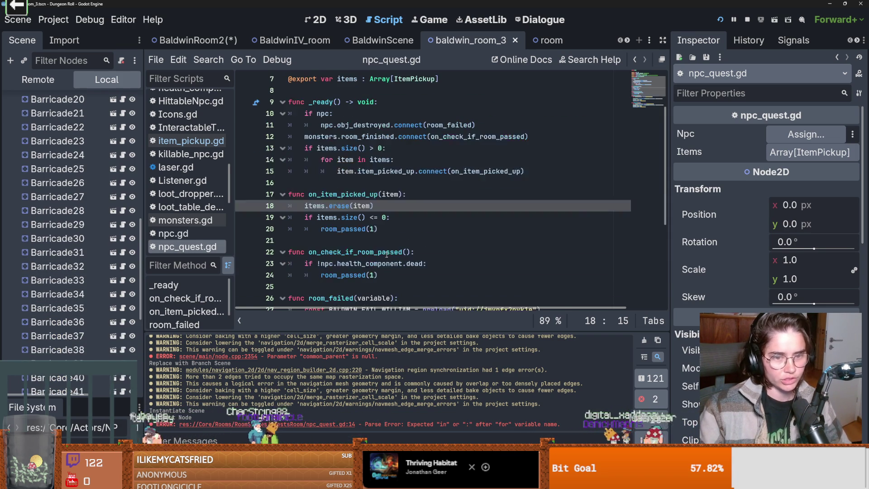
double_click(343, 228)
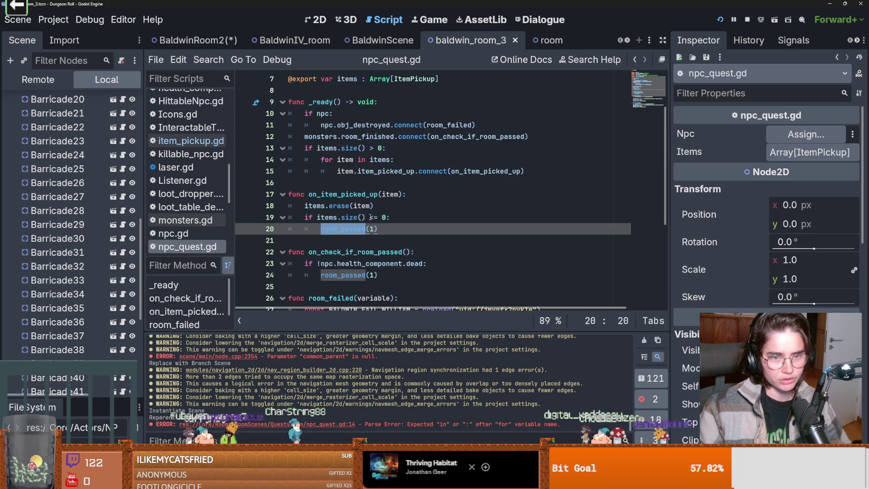
scroll(370, 222, "up", 2)
left_click(719, 19)
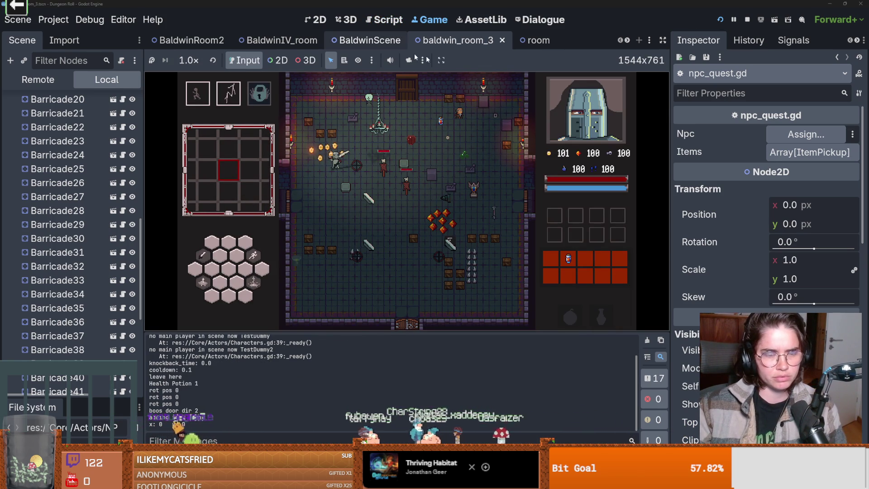
Pick a room card and talk through Baldwin's dialogue
key("Tab")
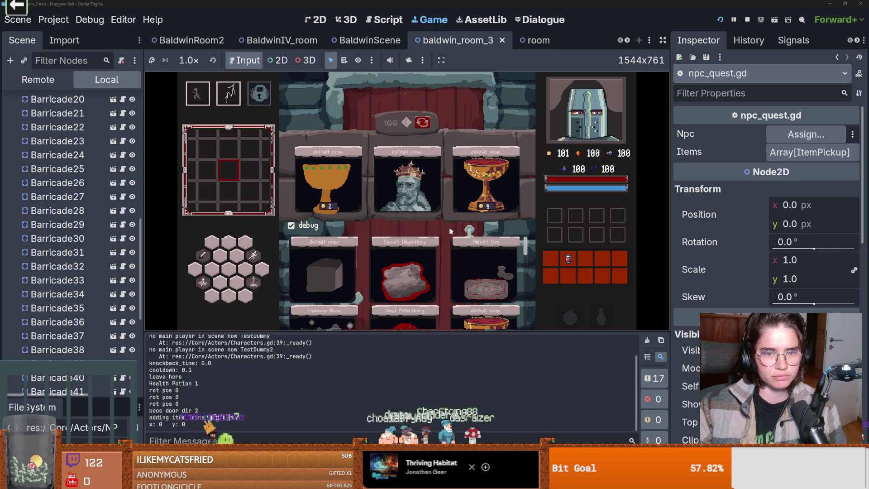
left_click(487, 272)
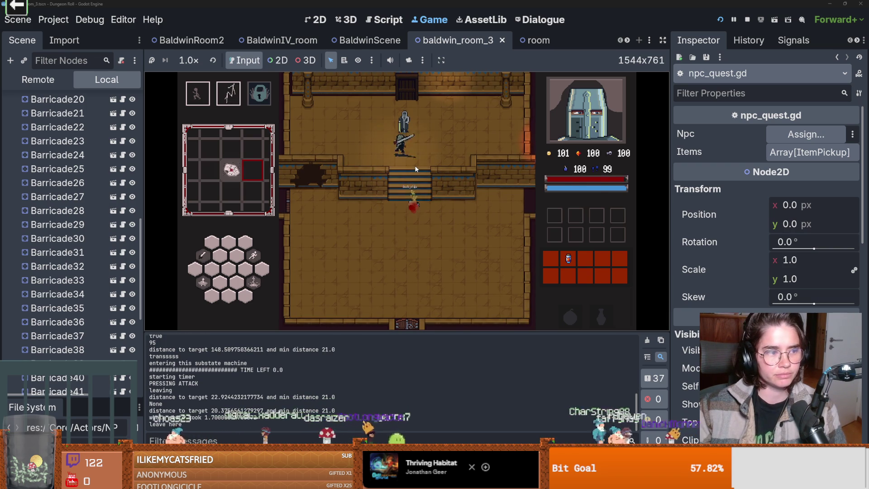
key("e")
key("e")
key("e")
key("e")
key("e")
key("e")
key("e")
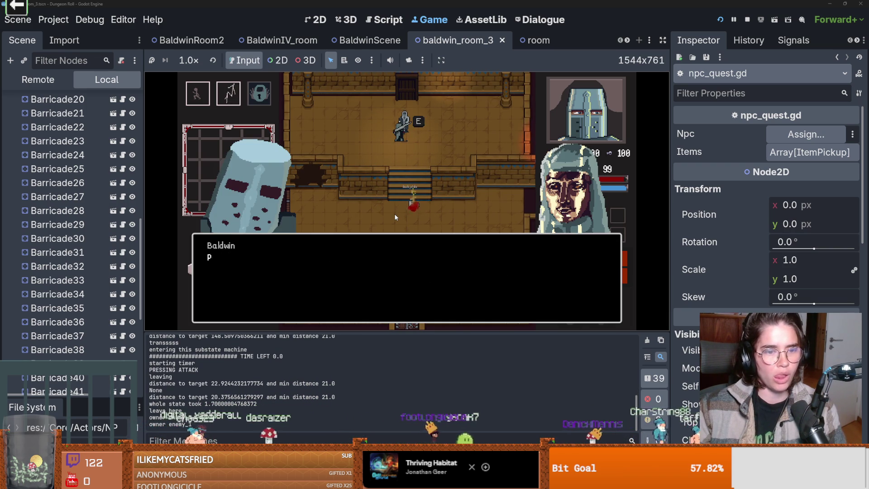
key("e")
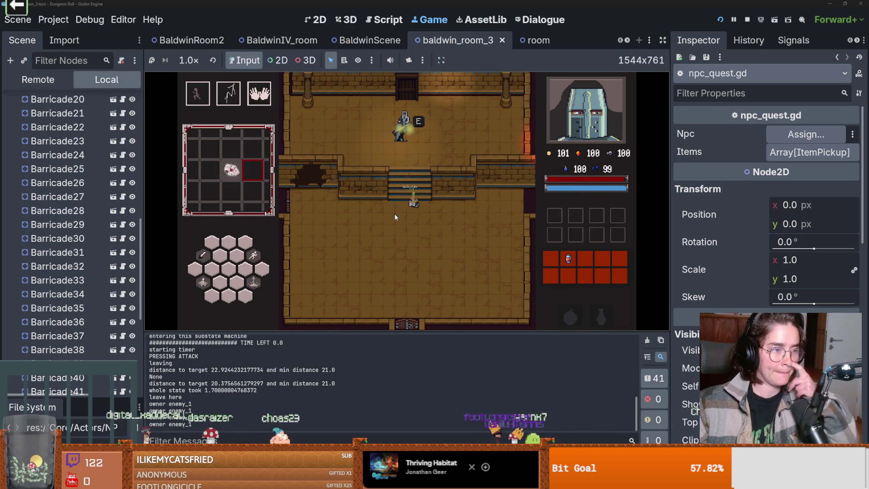
Exit through the bottom door, pick the next room, and attack the skeleton with lightning
key("s")
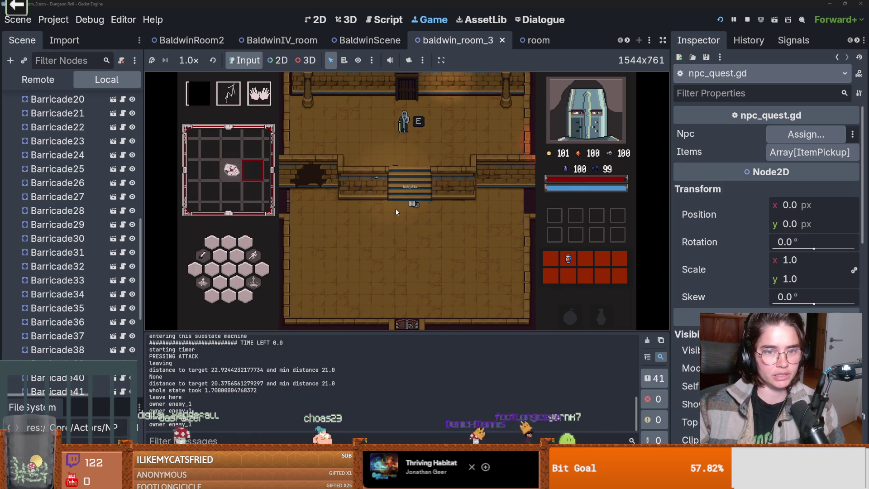
key("s")
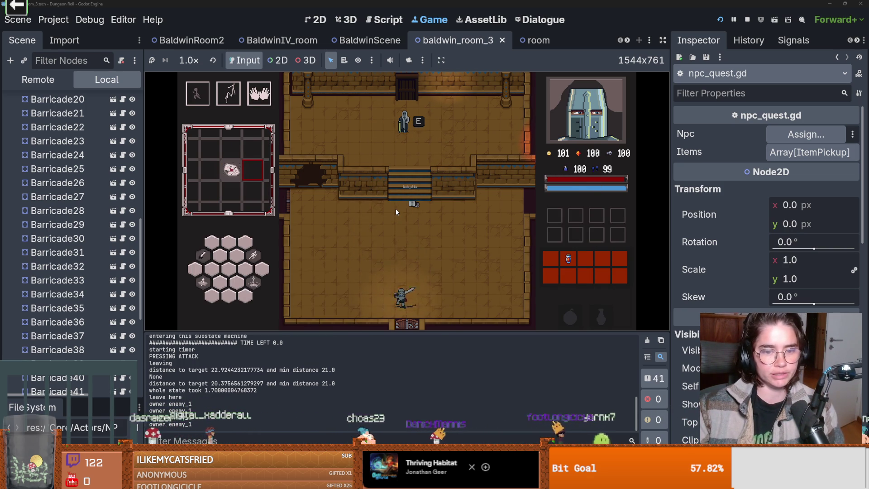
left_click(410, 192)
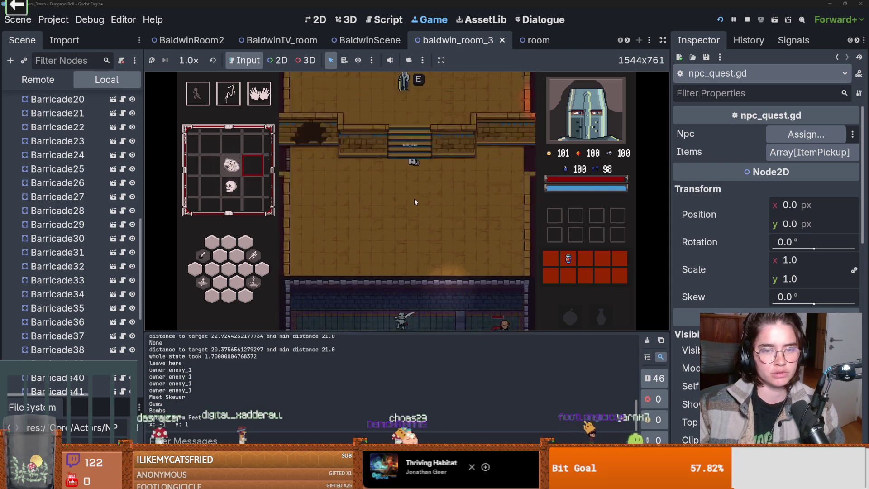
key("2")
key("w")
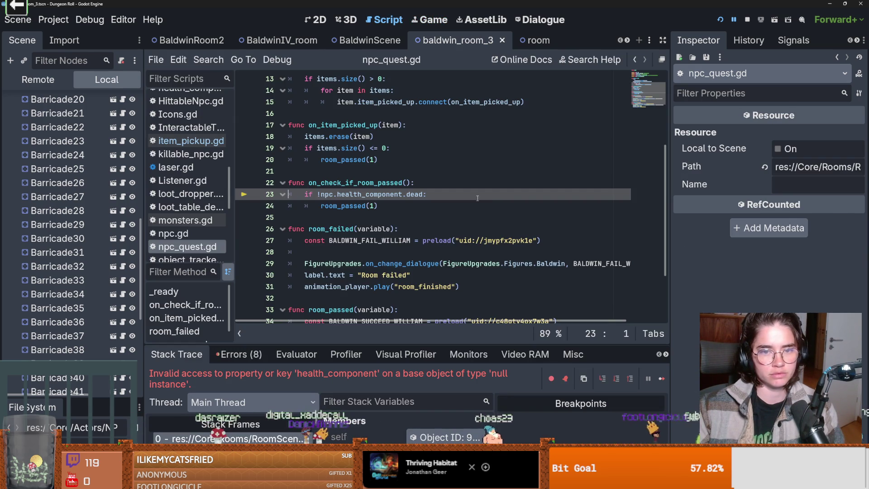
Remove the stray 'd', inspect the null npc.health_component on line 23, and return to BaldwinRoom2
type("d")
key("BackSpace")
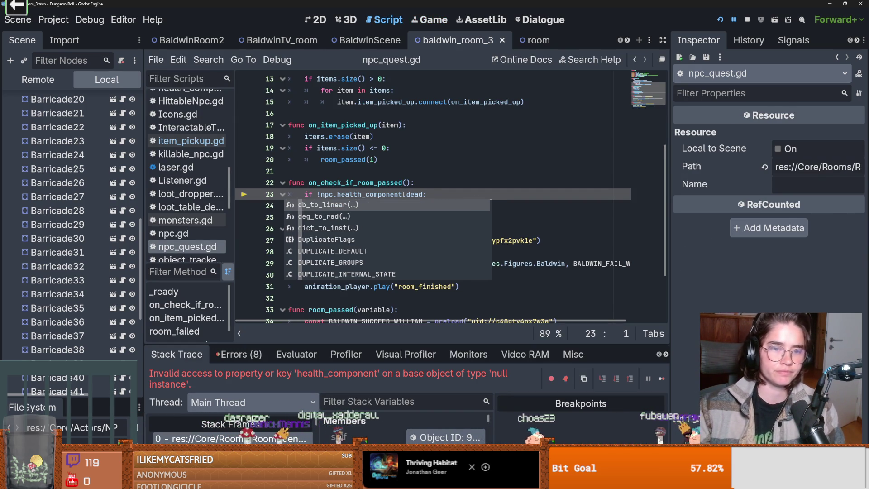
left_click(403, 194)
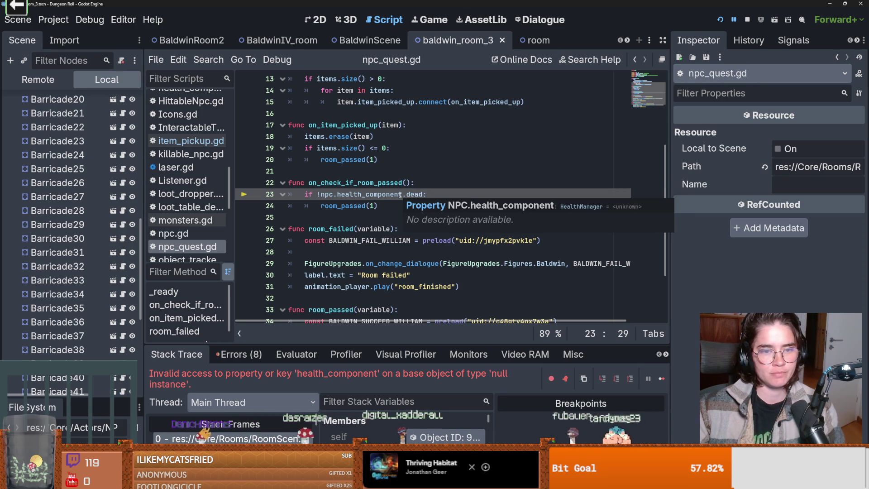
type(".")
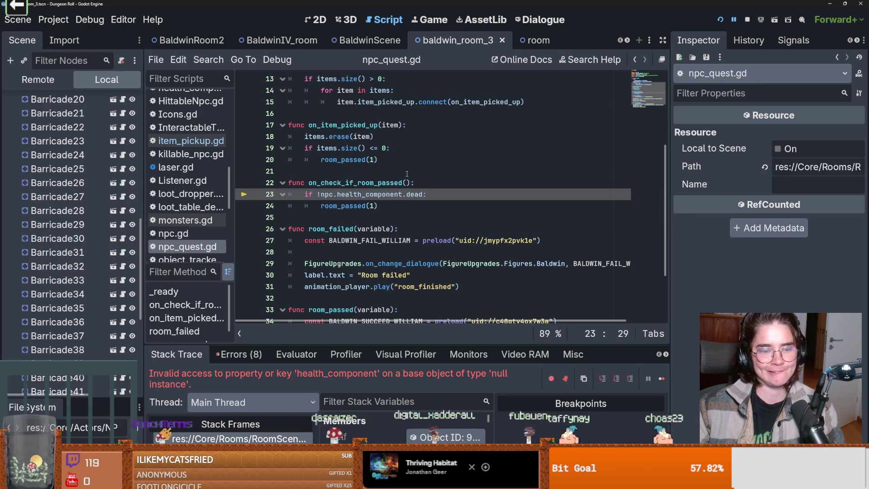
left_click(384, 194)
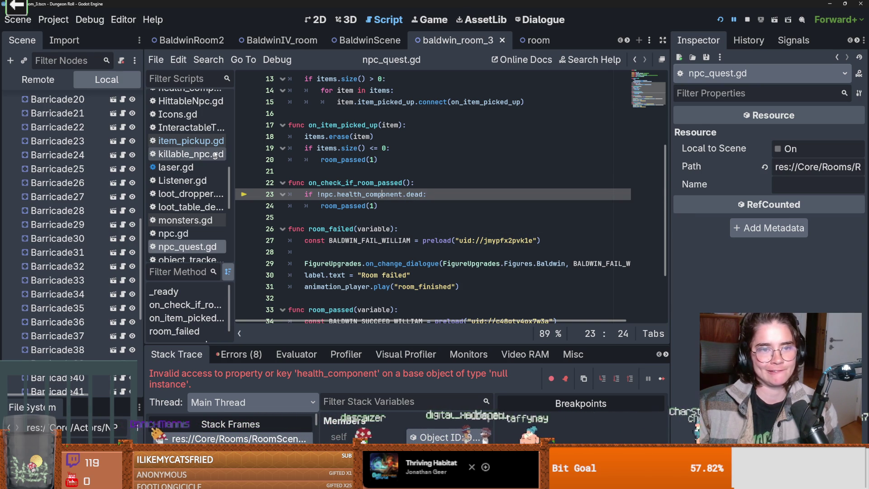
scroll(84, 181, "up", 10)
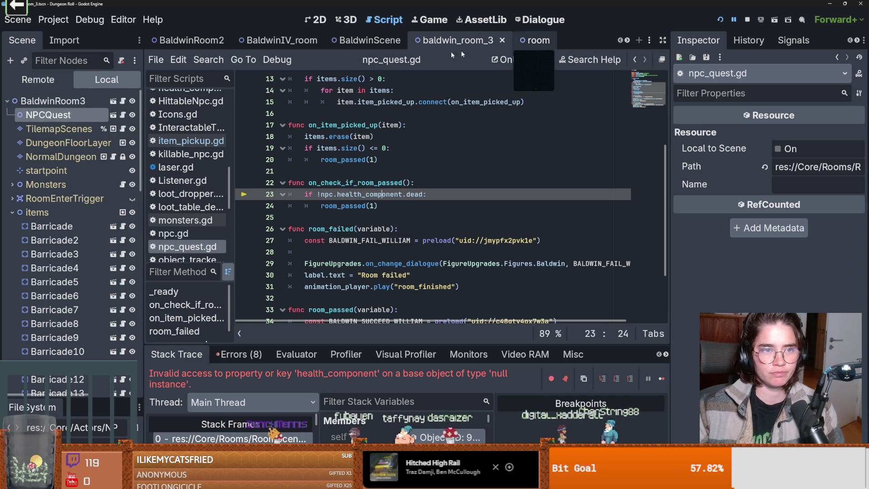
left_click(209, 43)
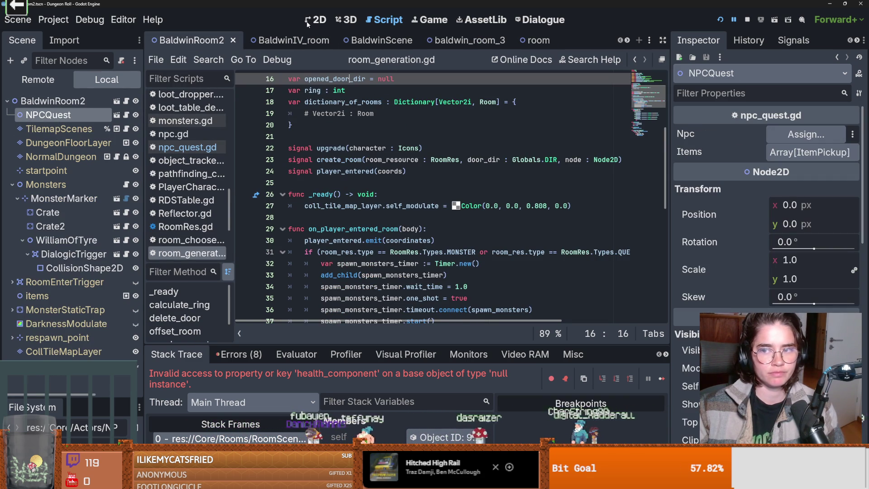
Assign WilliamOfTyre as the Npc of BaldwinRoom2's NPCQuest
left_click(806, 135)
double_click(432, 192)
left_click(812, 153)
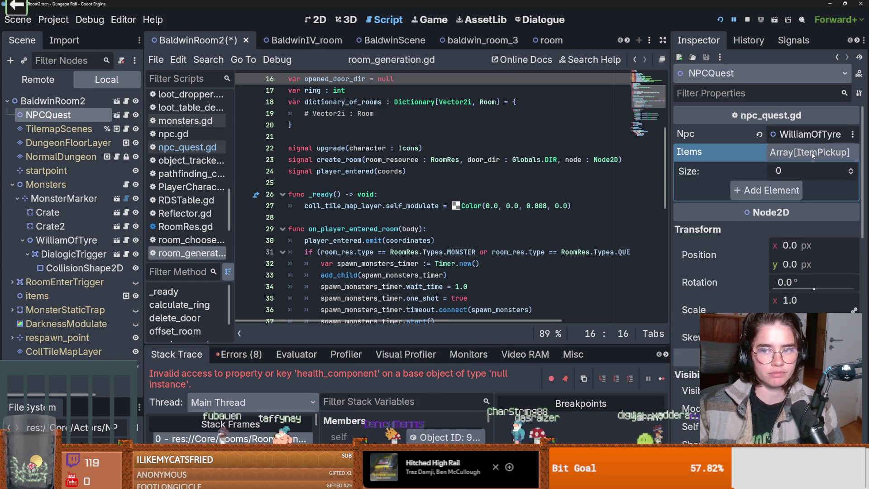
In baldwin_room_3, set NPCQuest Items to ItemPickup and ItemPickup2, then save and run
left_click(813, 154)
left_click(455, 45)
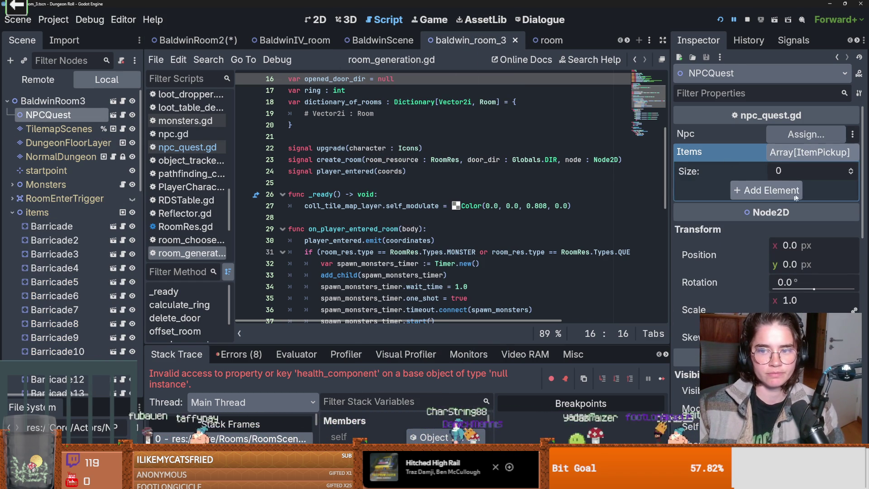
left_click(851, 169)
left_click(851, 169)
left_click(799, 189)
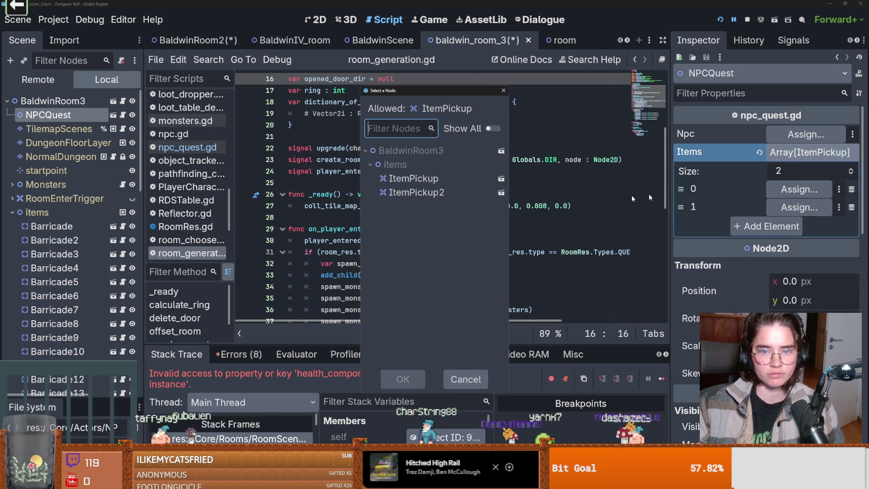
double_click(446, 192)
left_click(799, 206)
left_click(437, 194)
double_click(436, 194)
left_click(721, 21)
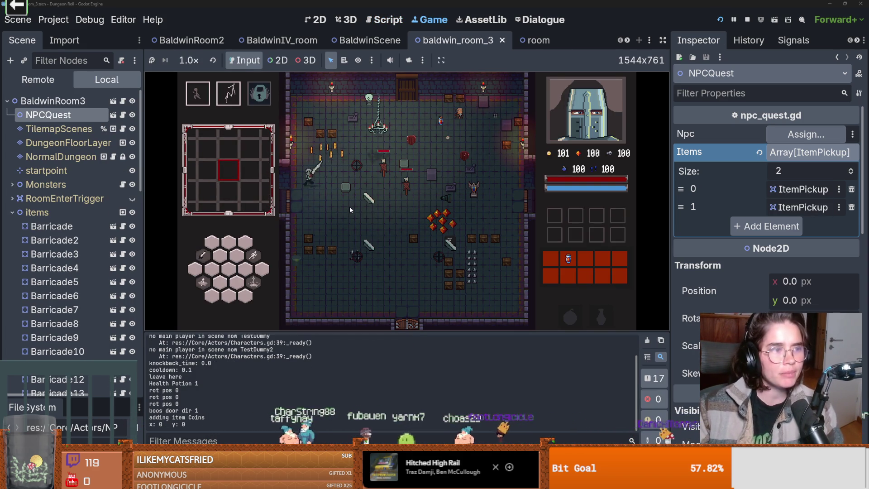
Enter the next room and go through Baldwin's quest dialogue
key("e")
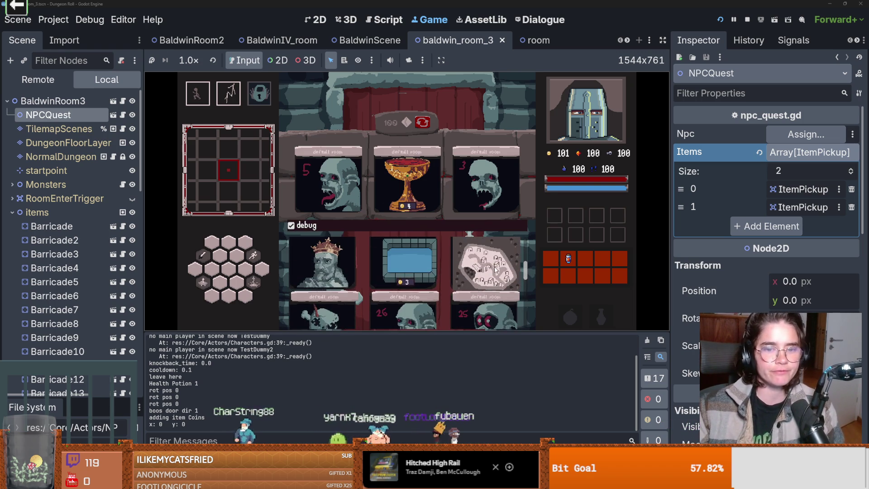
left_click(496, 266)
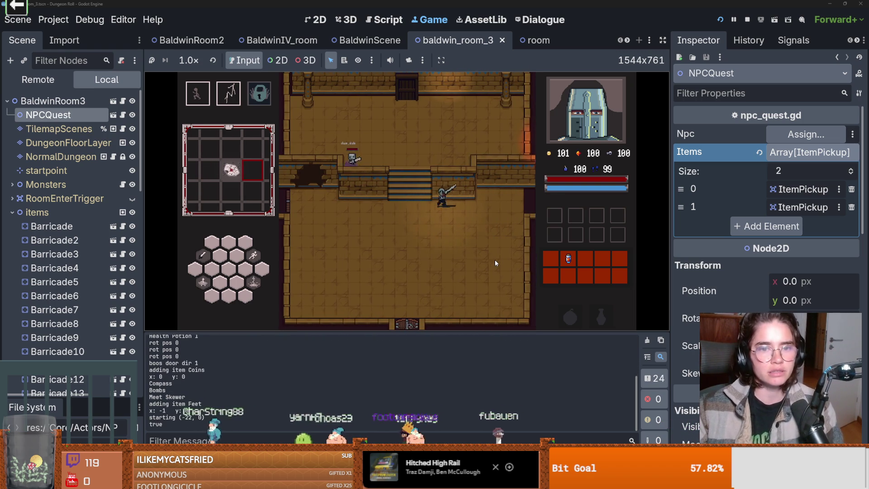
key("s")
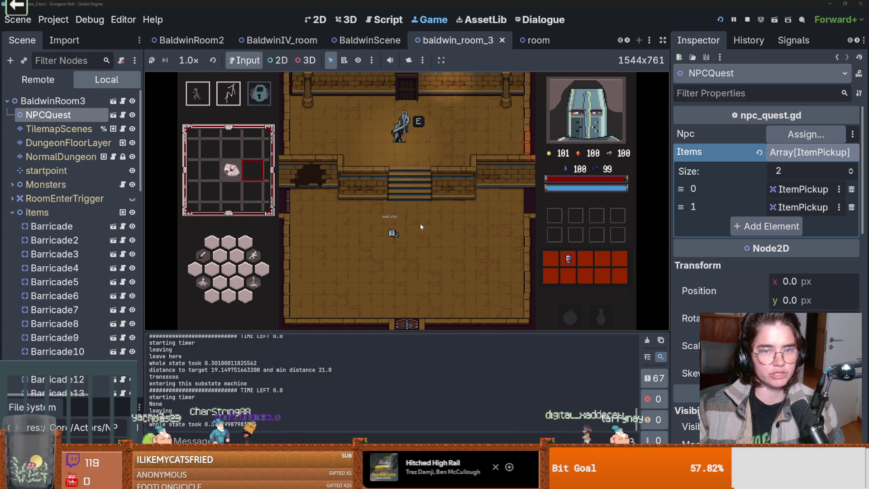
key("e")
left_click(366, 242)
left_click(365, 243)
left_click(366, 242)
left_click(366, 242)
left_click(366, 242)
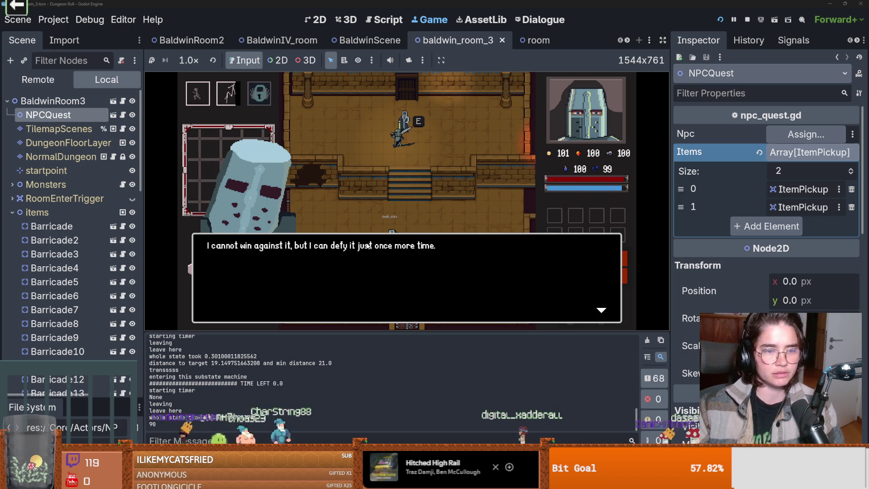
left_click(366, 242)
left_click(367, 245)
left_click(366, 245)
left_click(366, 244)
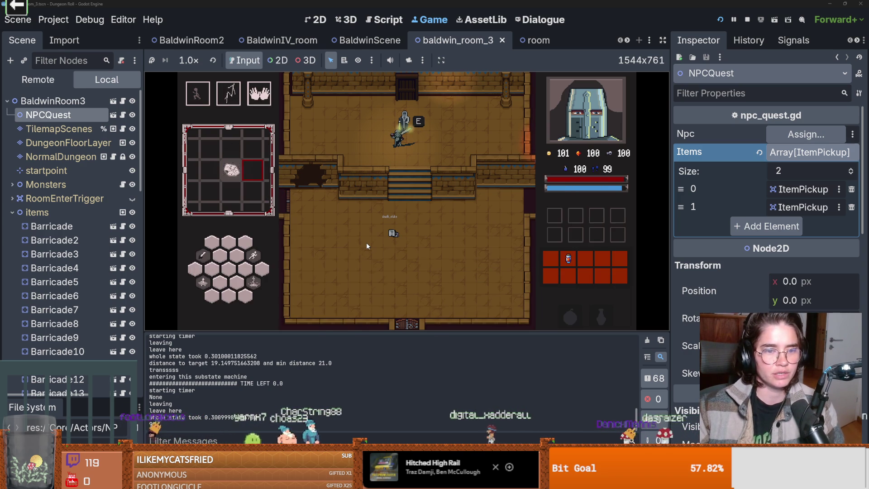
Enter William of Tyre's room and defeat the enemies and barrels
key("s")
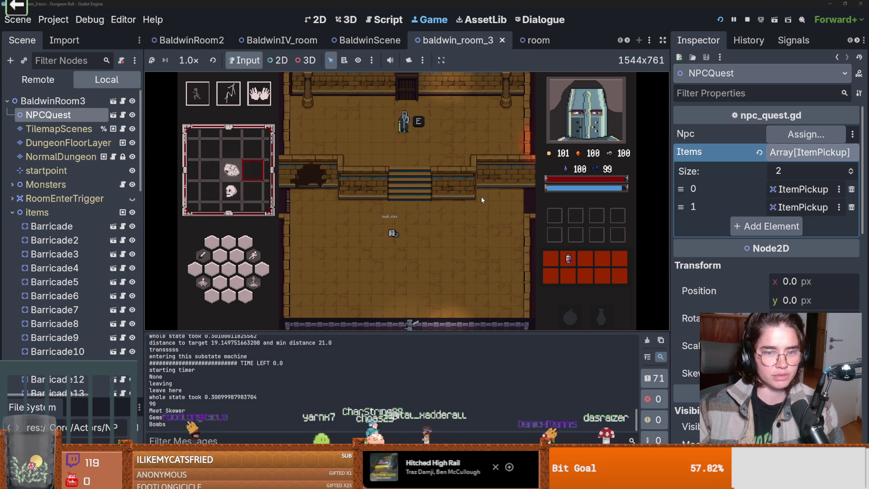
left_click(481, 197)
key("s")
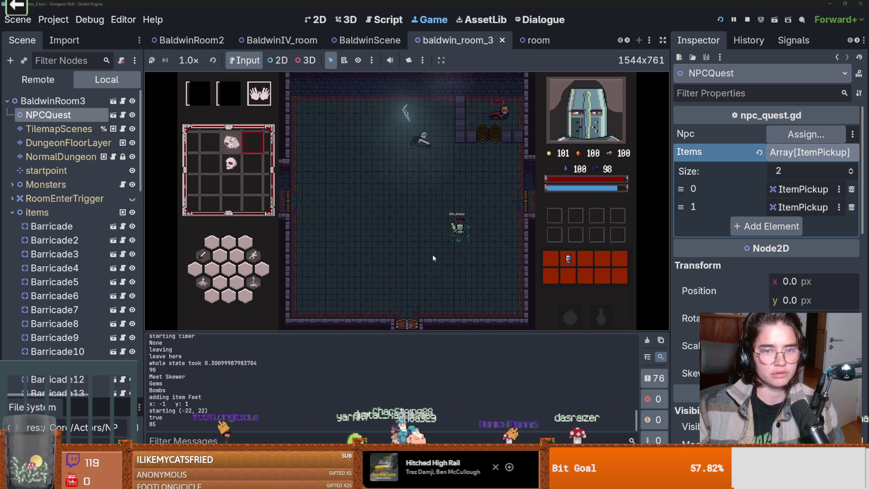
key("w")
key("d")
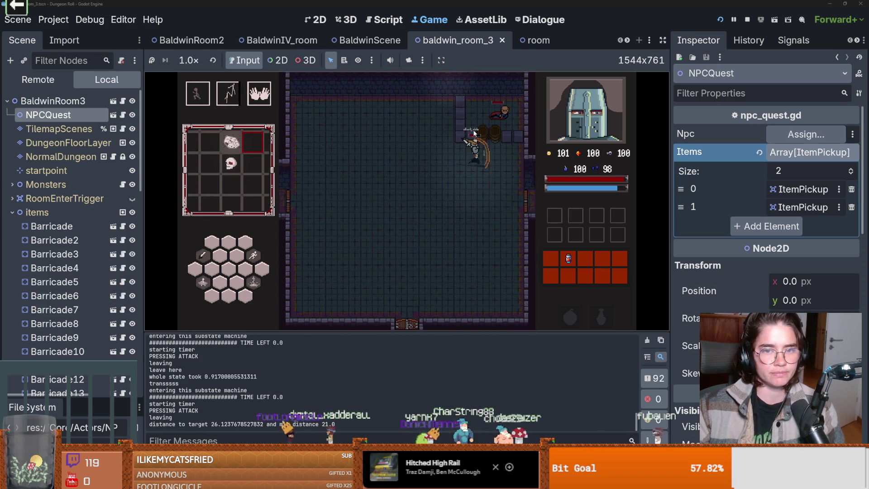
key("w")
key("d")
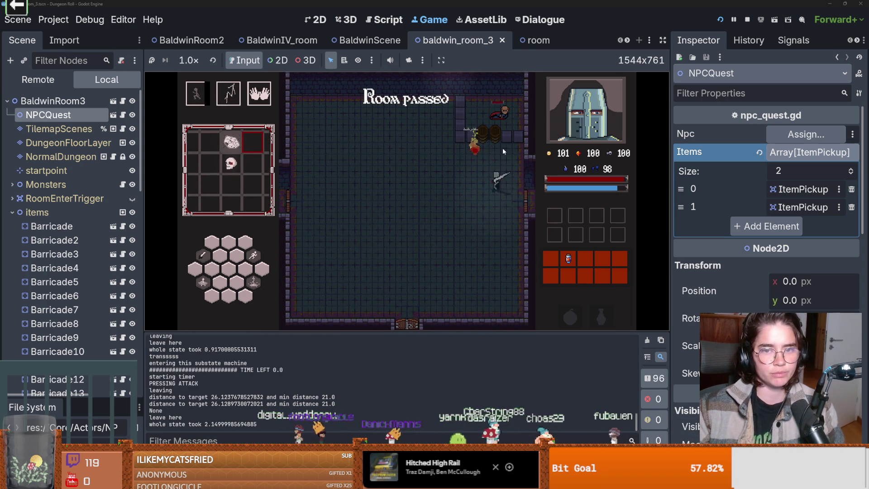
left_click(495, 120)
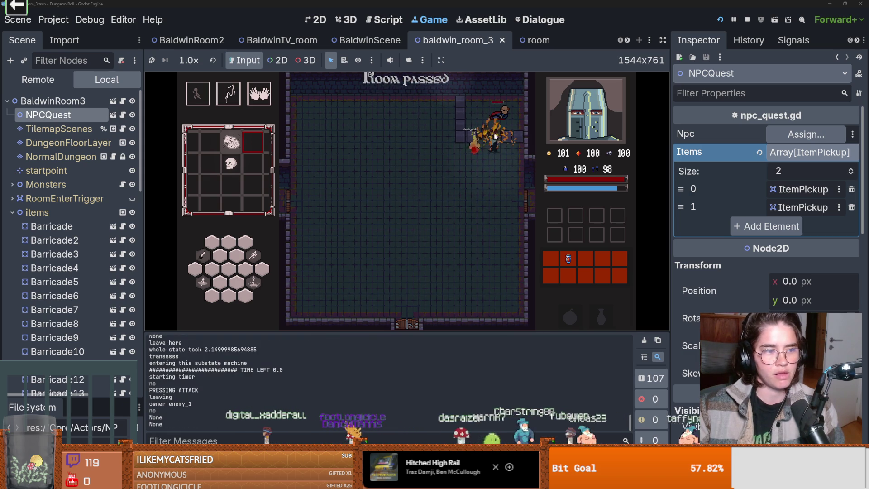
Talk to William of Tyre through his full dialogue
key("w")
key("e")
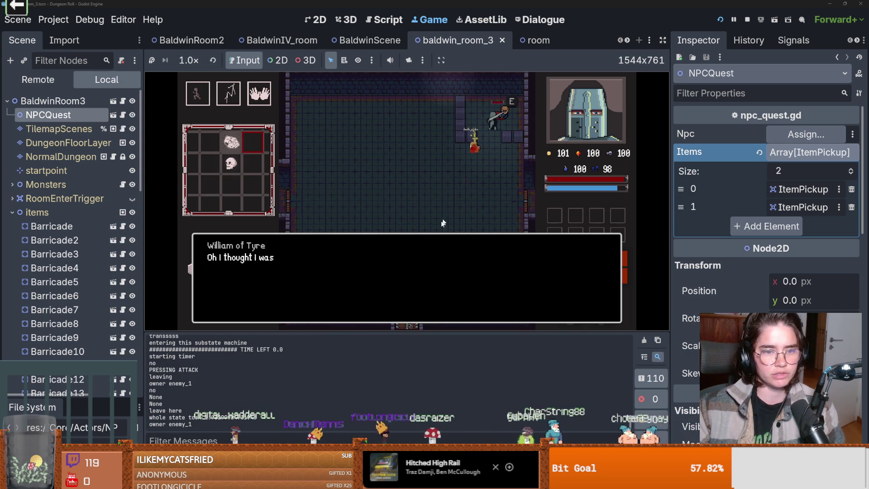
left_click(412, 261)
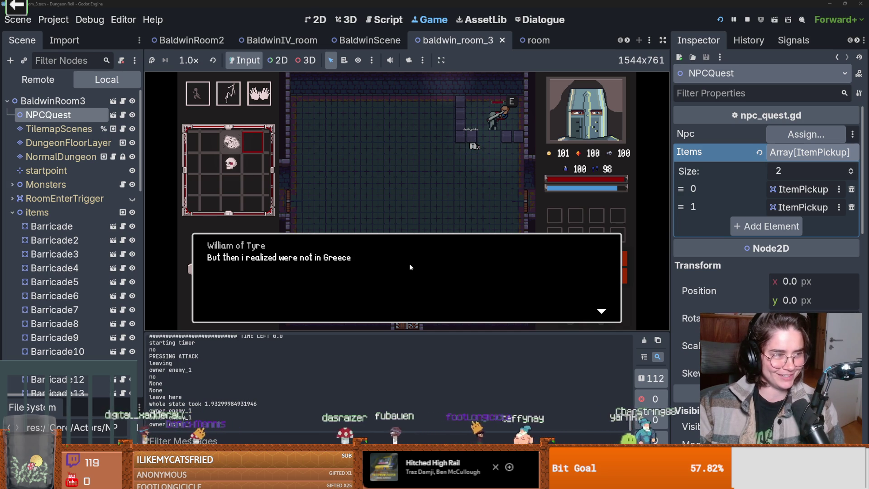
left_click(409, 265)
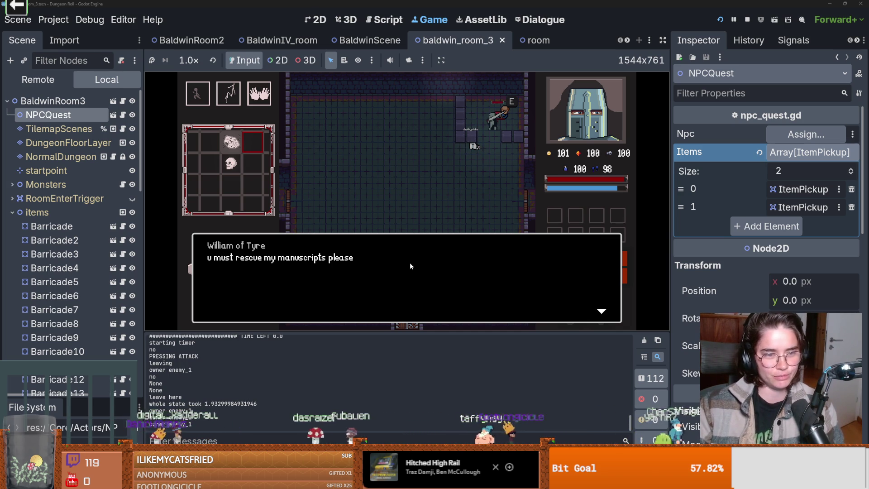
left_click(411, 266)
left_click(414, 263)
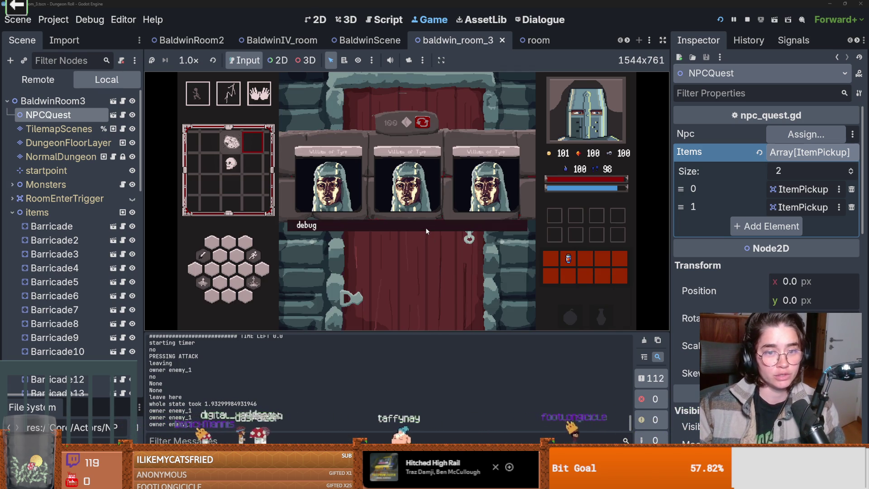
Reroll the room cards with debug, pick one, check the map, and stop the game
left_click(432, 221)
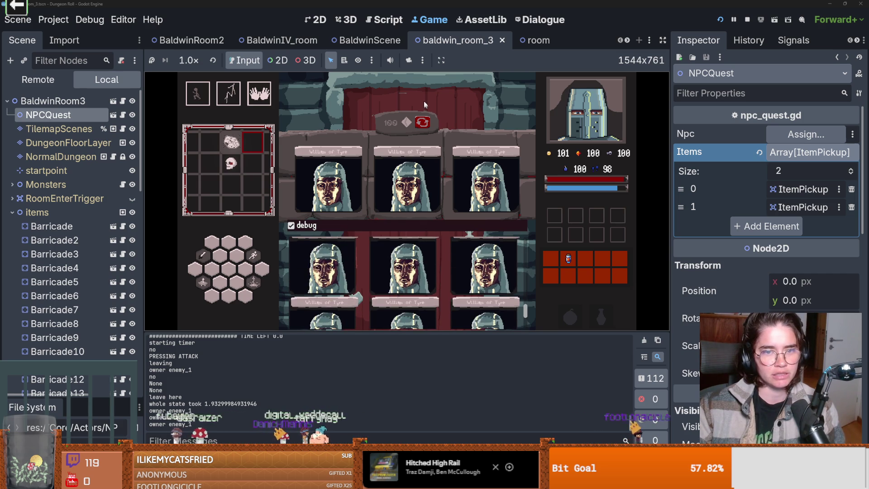
left_click(421, 123)
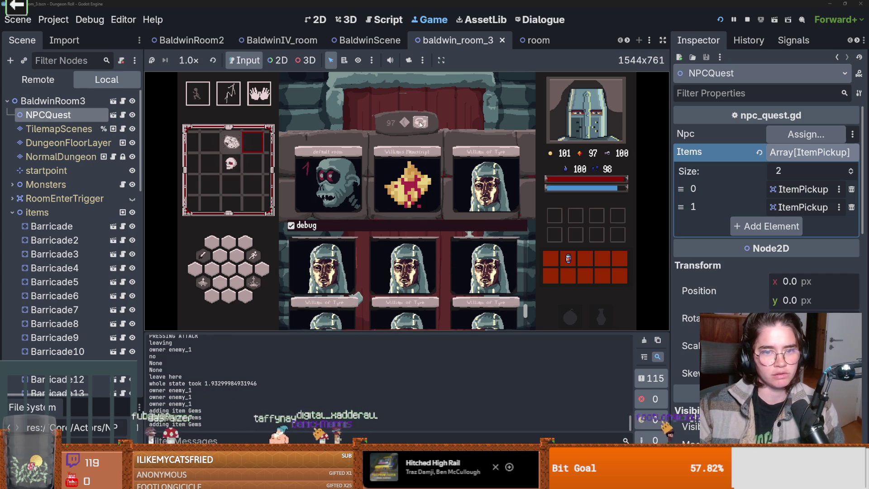
left_click(391, 154)
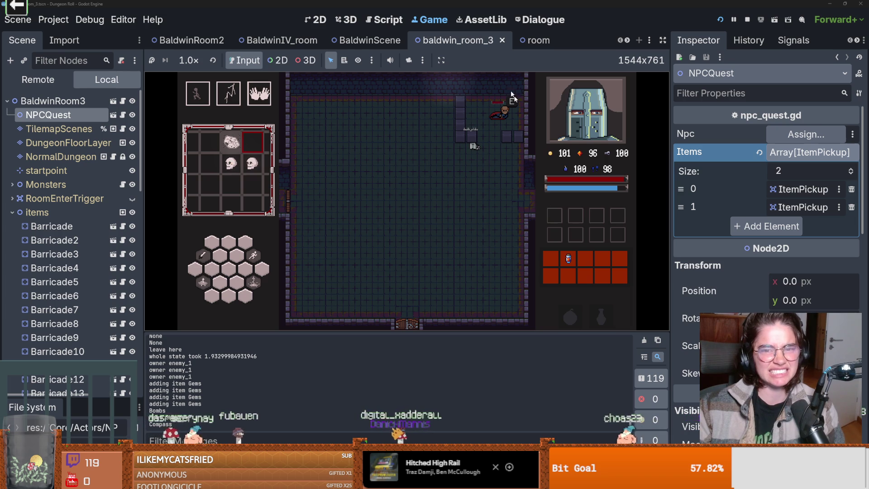
key("m")
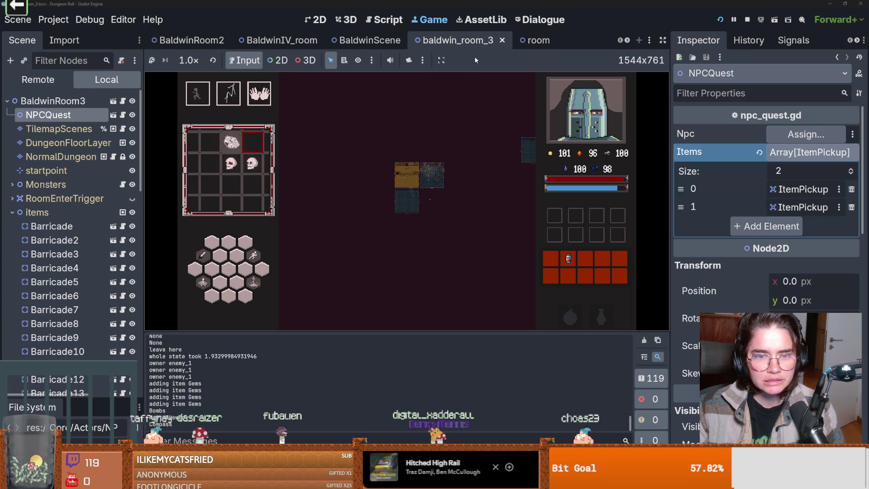
left_click(747, 19)
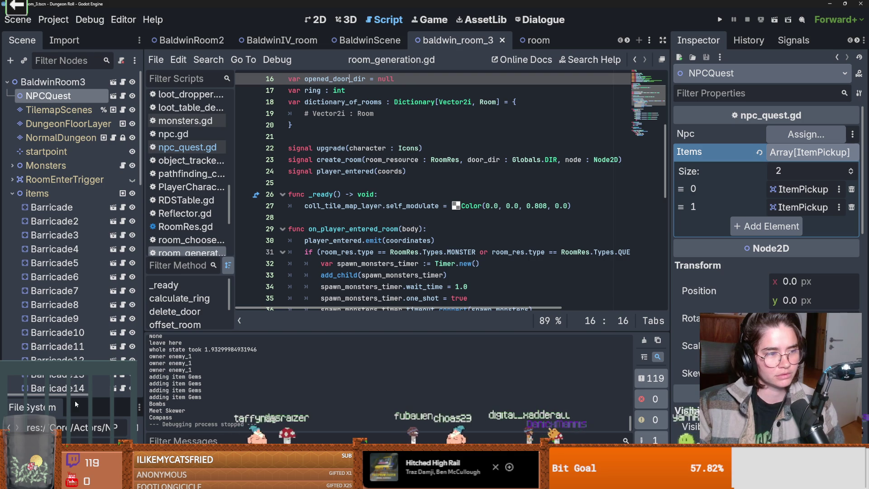
Open Dungeon.tscn from the FileSystem favourites and select the RoomTilemapLayer node
left_click_drag(79, 398, 75, 142)
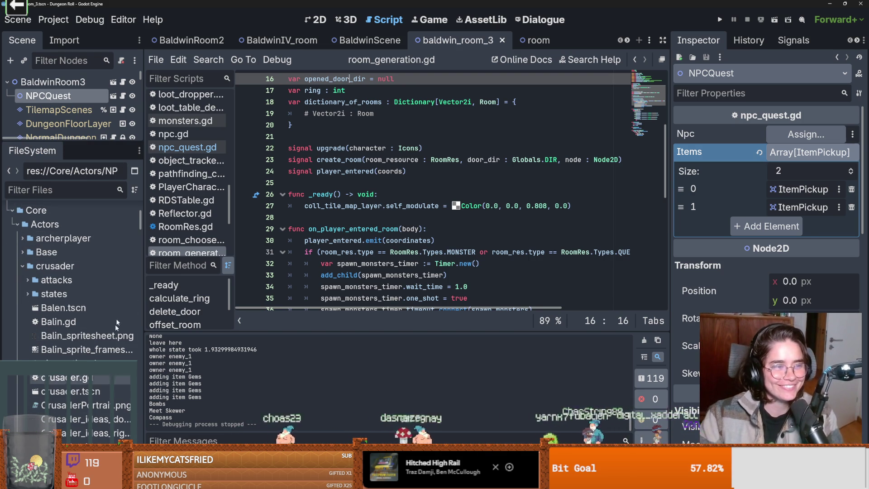
scroll(98, 291, "up", 5)
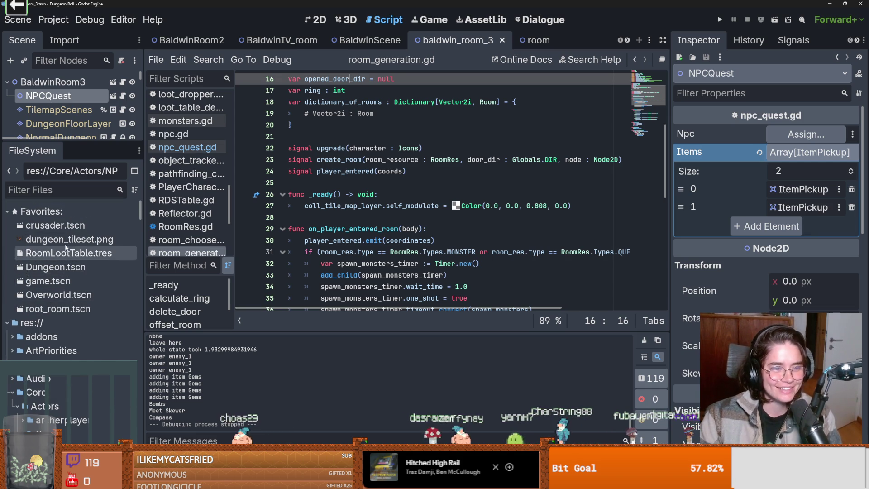
double_click(68, 267)
left_click_drag(77, 143, 72, 296)
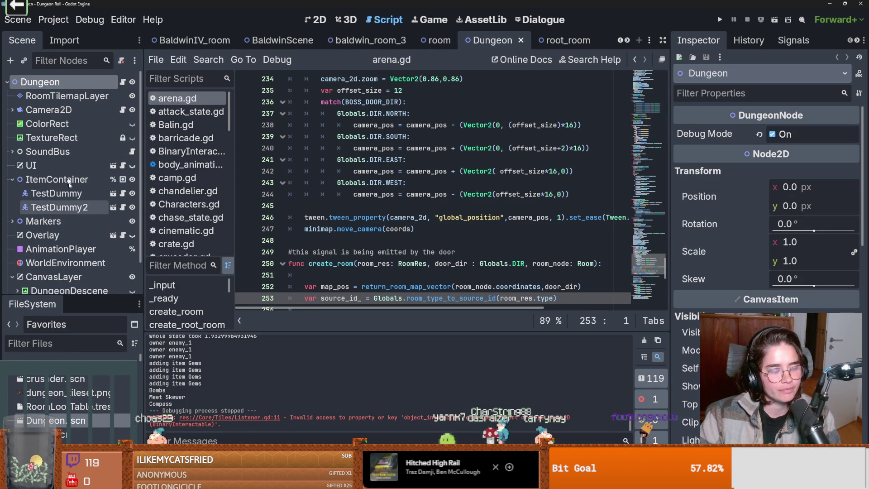
left_click(67, 96)
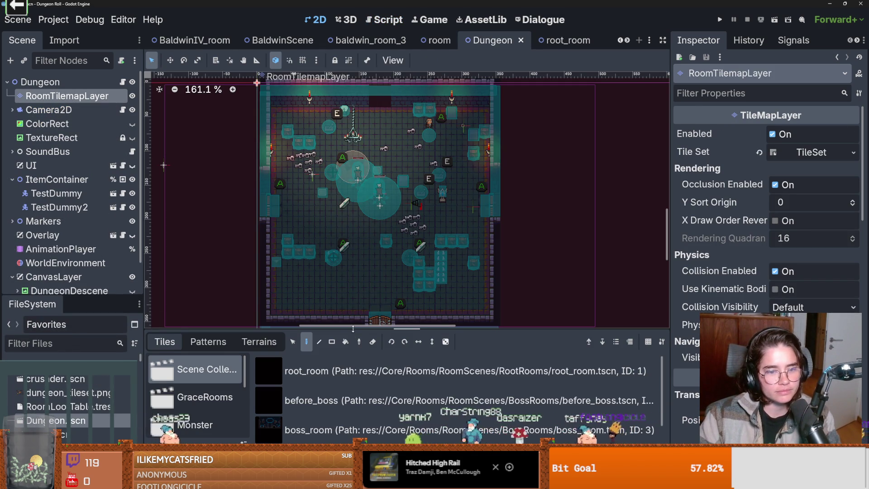
Add baldwin_room_3 to the QuestRooms tile source, save Dungeon, and return to baldwin_room_3
left_click_drag(354, 329, 353, 146)
left_click(199, 382)
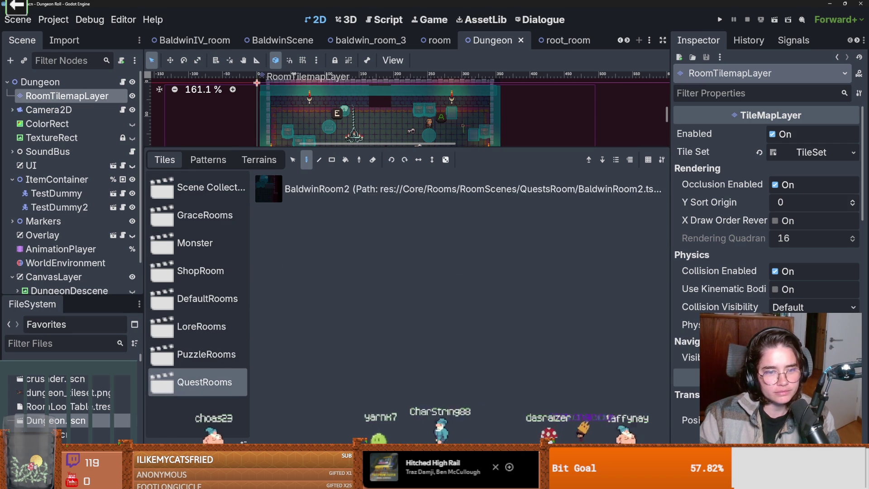
left_click(426, 482)
left_click(389, 442)
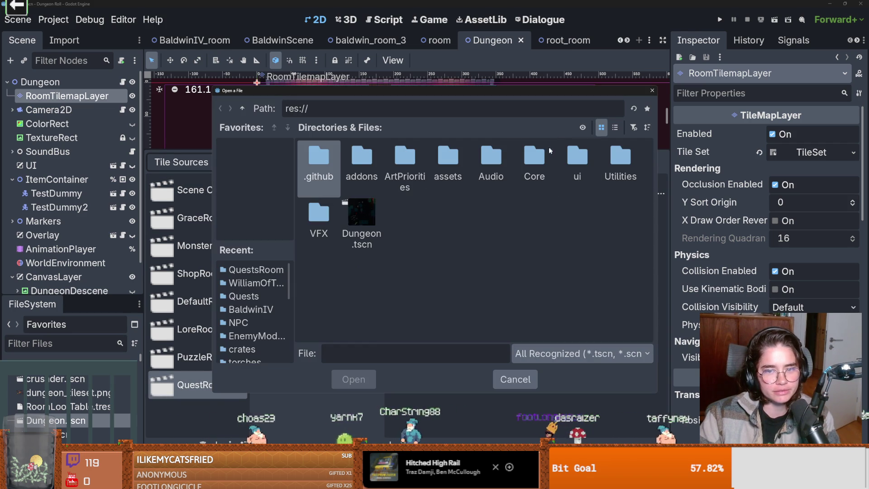
double_click(536, 163)
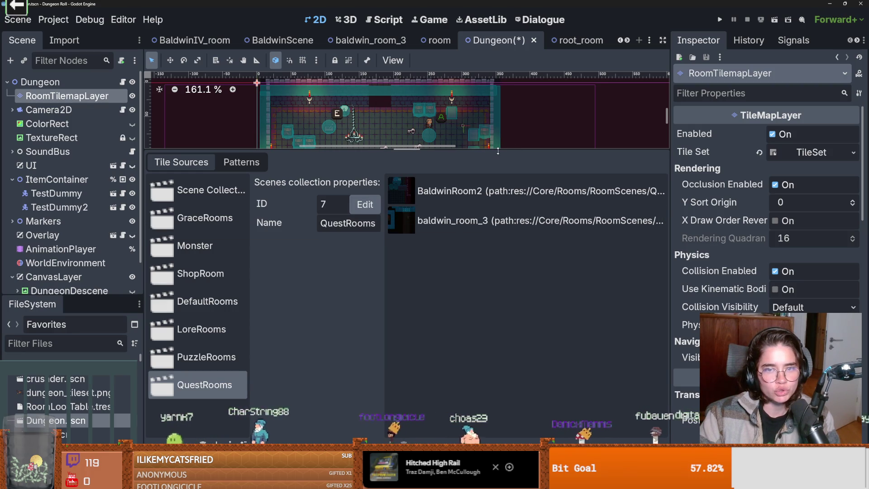
key("ctrl+s")
left_click(370, 40)
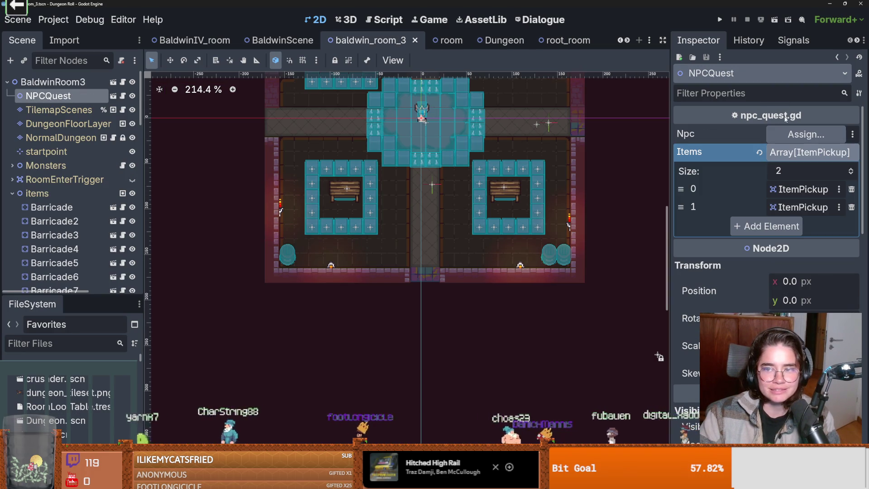
Save baldwin_room_3, test-run the game into the Jerusalem room, then stop it
key("ctrl+s")
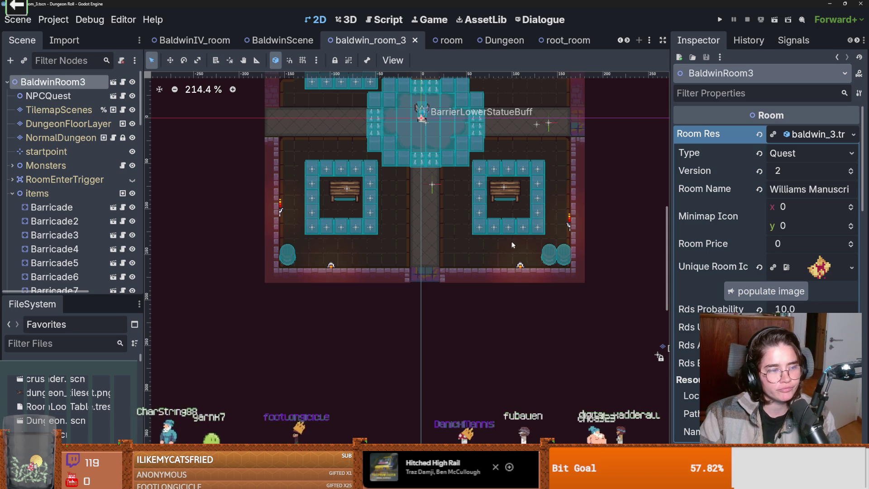
left_click(720, 19)
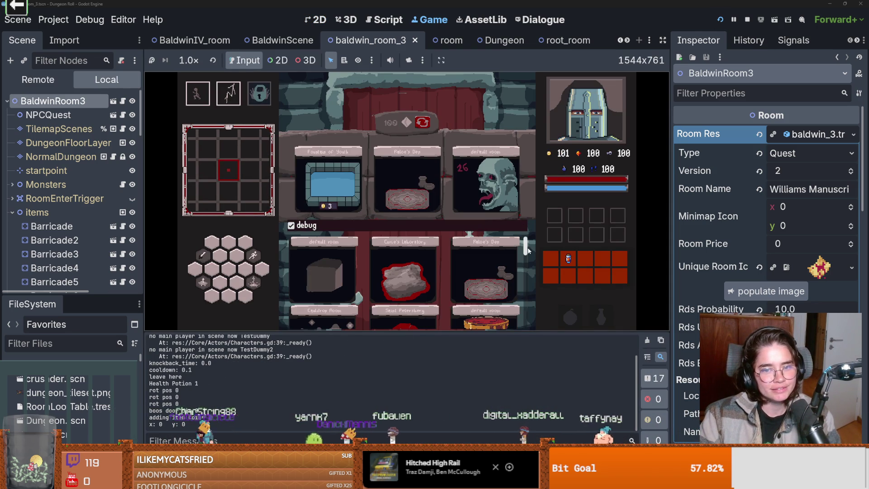
scroll(492, 275, "down", 2)
left_click(491, 274)
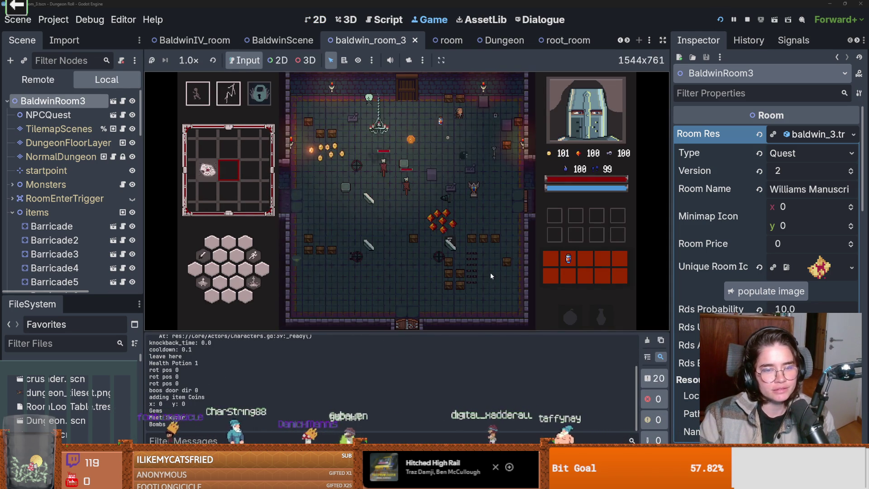
key("F8")
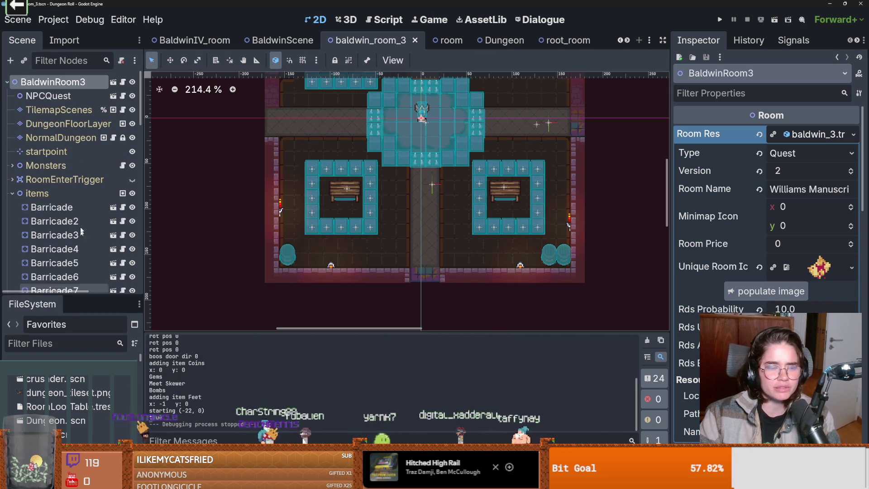
Collapse the Room Res properties, save the scene, and expand them again
left_click(774, 136)
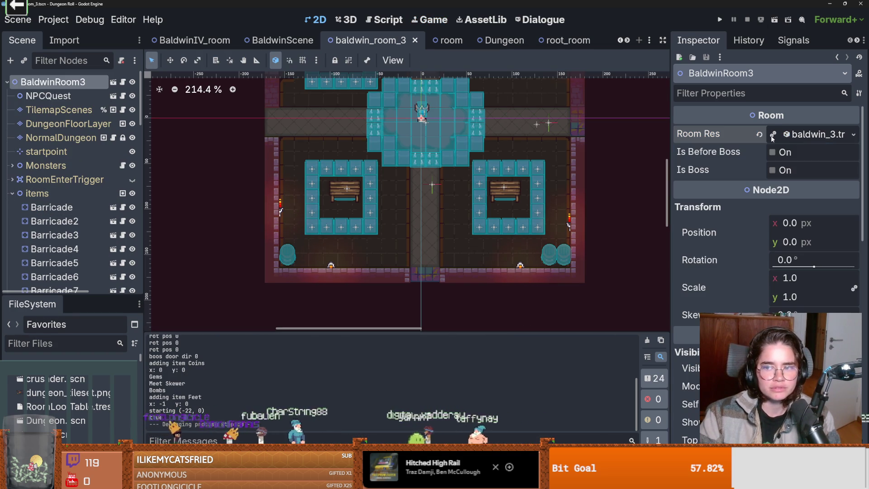
key("ctrl+s")
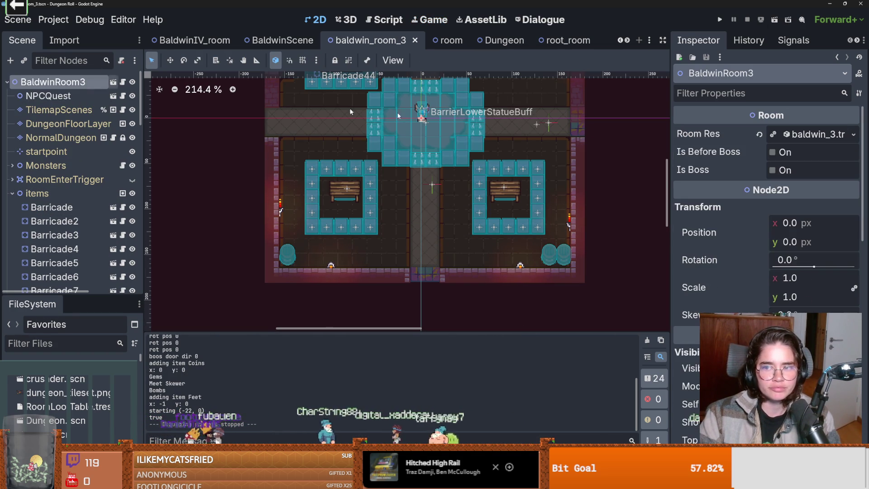
left_click(800, 138)
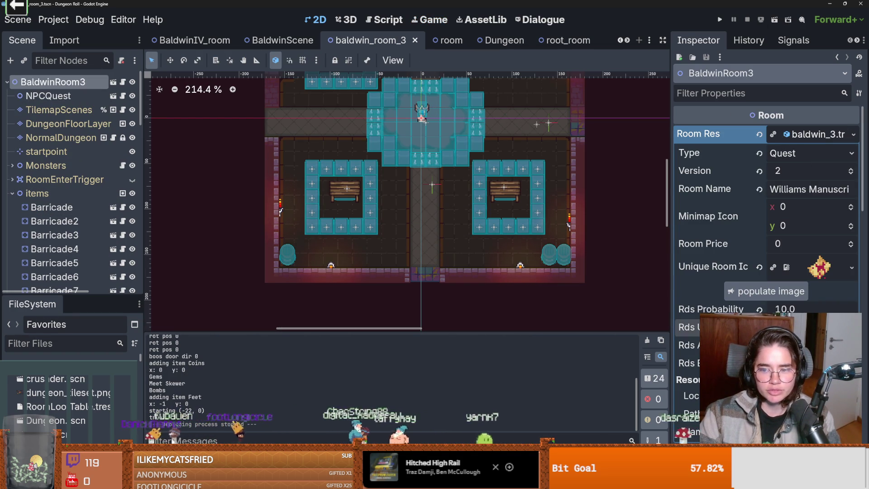
Filter the FileSystem for 'baldwin', open baldwin_room_2.tres, and run the project again
left_click(91, 343)
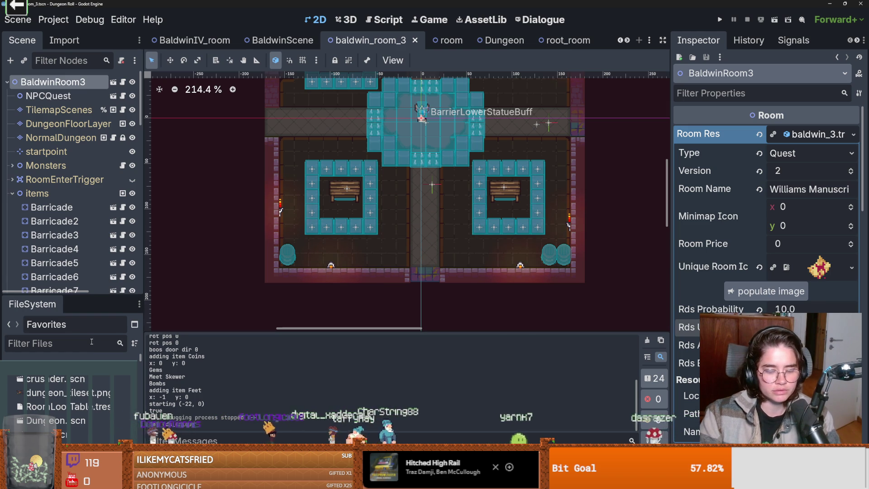
type("baldwin")
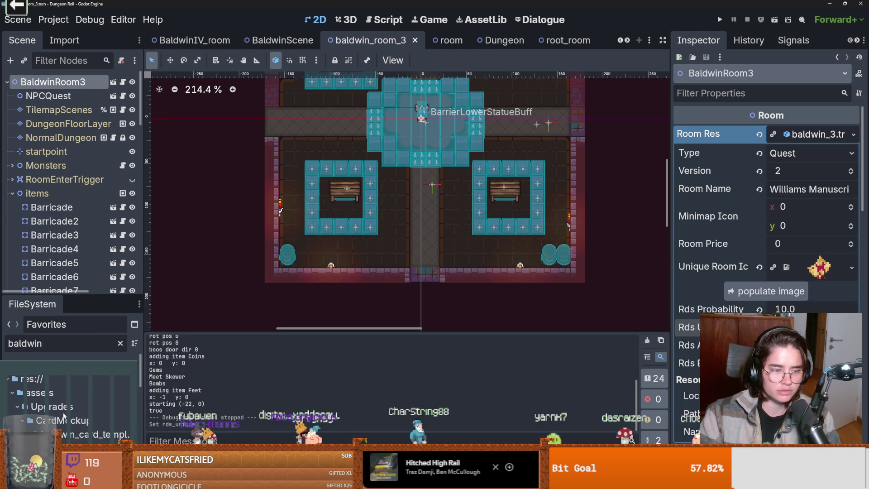
scroll(104, 412, "down", 4)
scroll(119, 428, "down", 3)
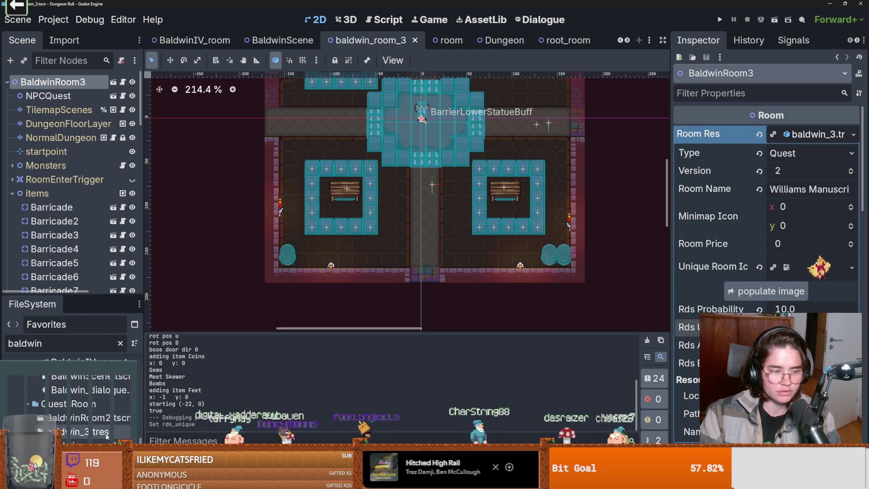
left_click(77, 432)
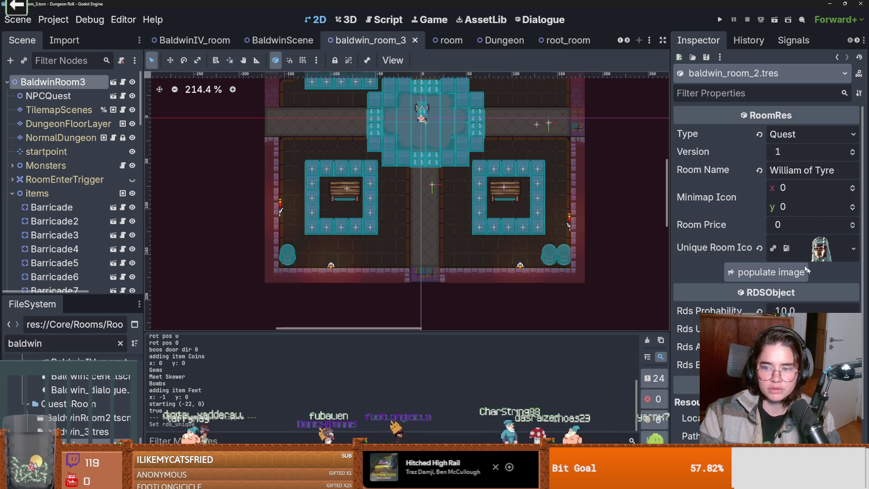
left_click(720, 20)
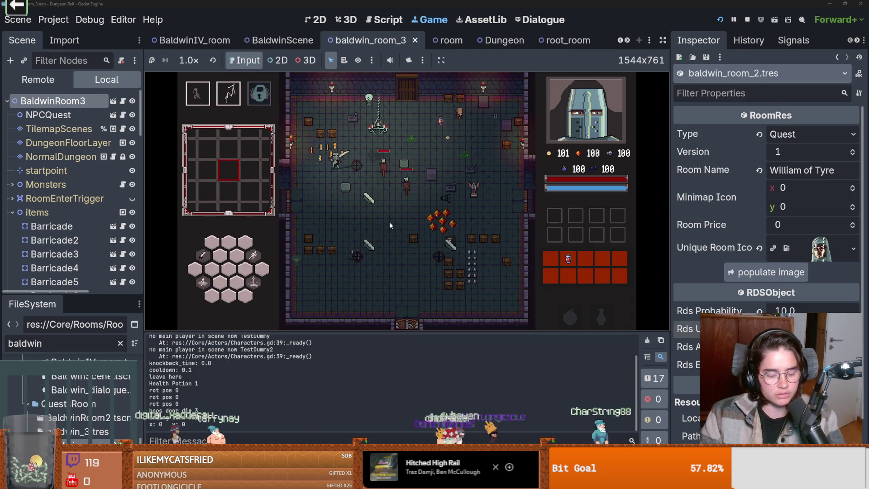
Enable debug mode, pick a room card, and walk down until the break at door.gd line 188
left_click(423, 223)
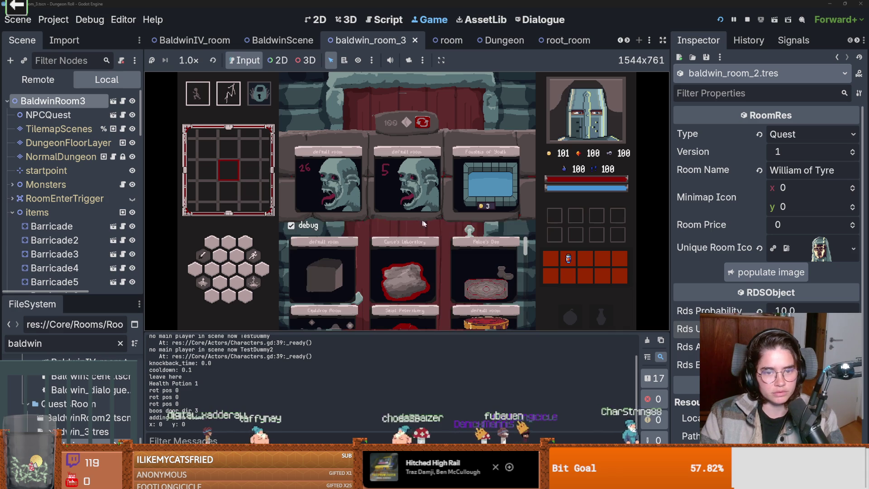
scroll(498, 276, "down", 2)
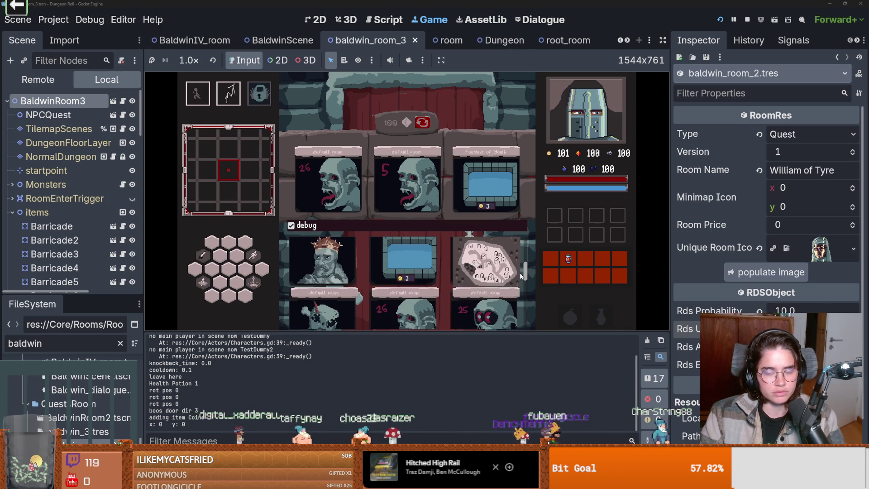
left_click(494, 267)
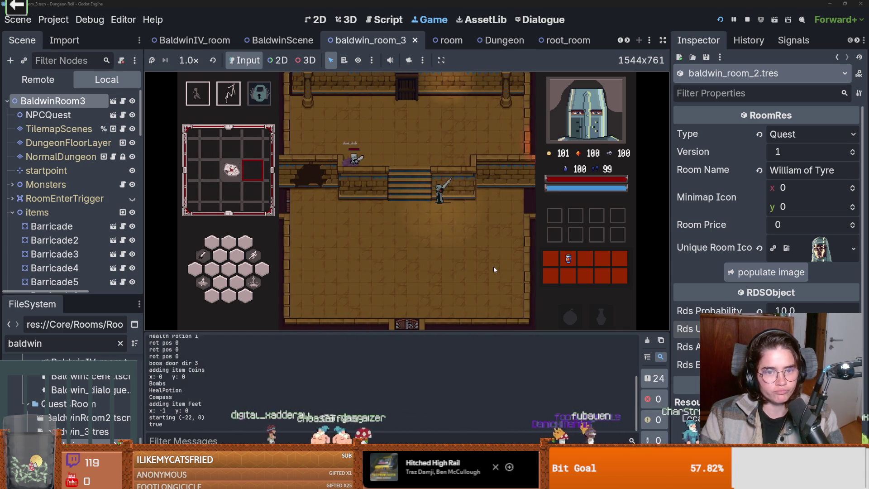
left_click(494, 269)
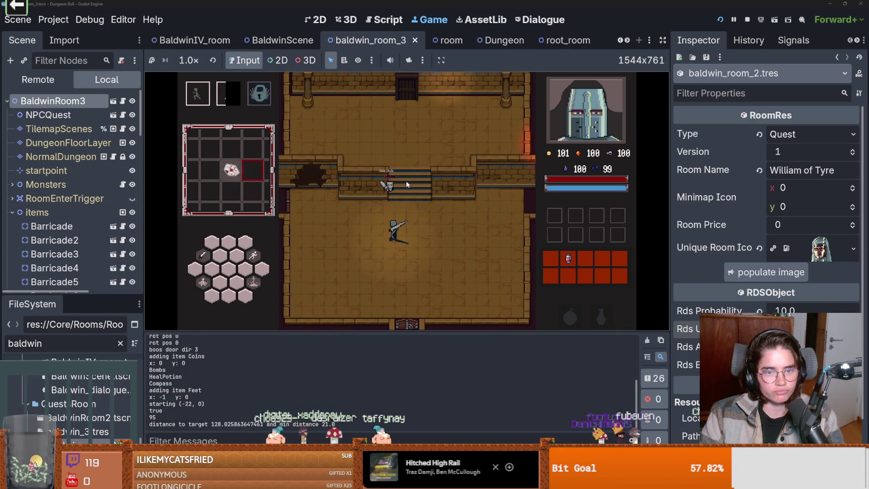
key("space")
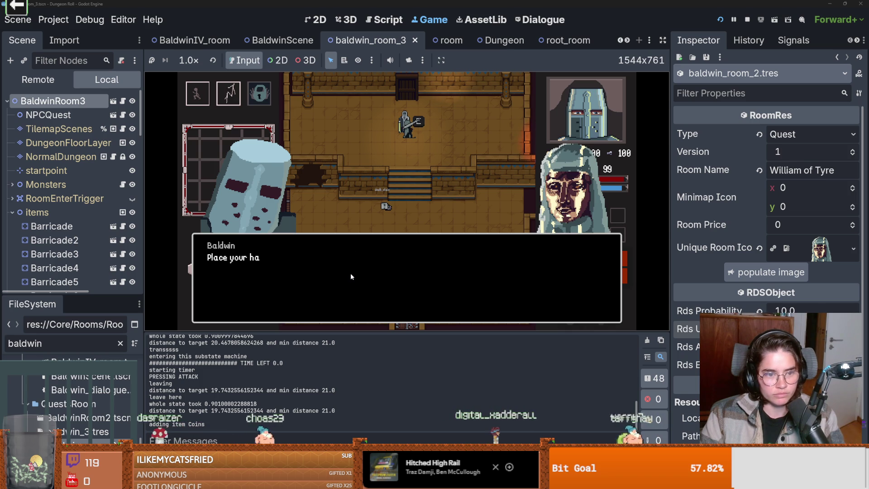
key("s")
key("s")
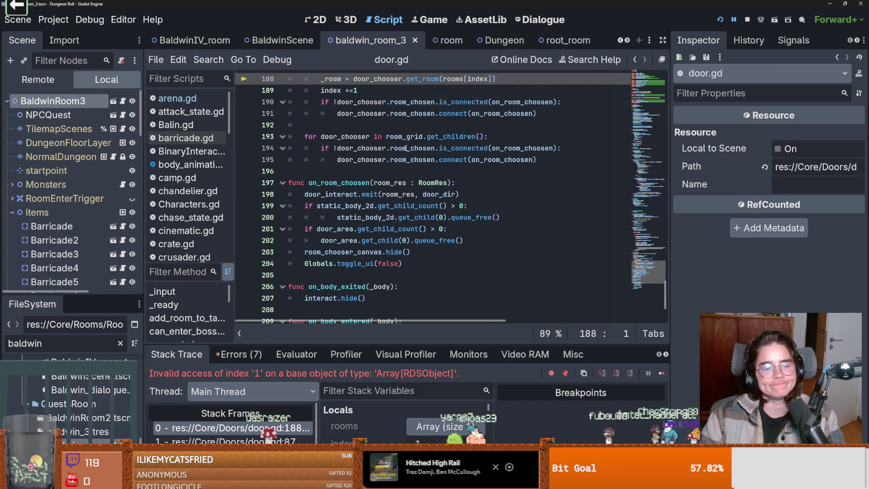
Enlarge the debugger, expand the rooms local, and inspect its single room entry
scroll(382, 203, "up", 2)
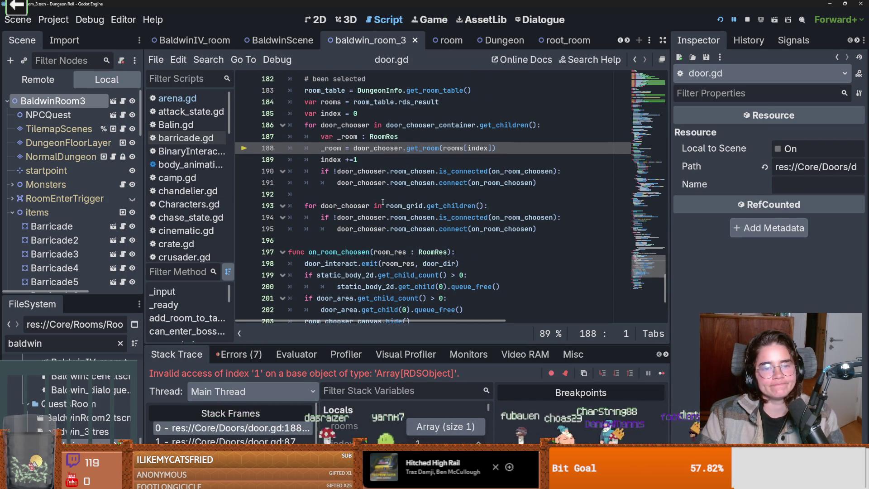
scroll(382, 202, "up", 2)
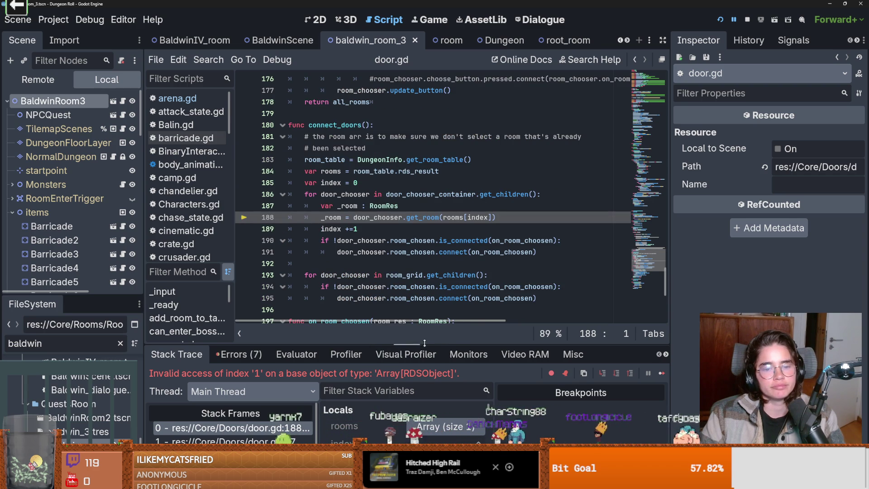
left_click_drag(407, 342, 407, 268)
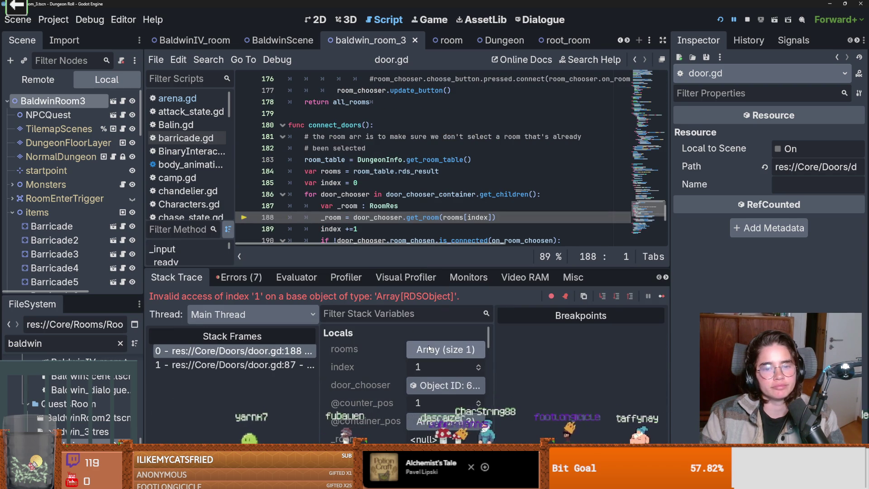
left_click(417, 350)
left_click(442, 385)
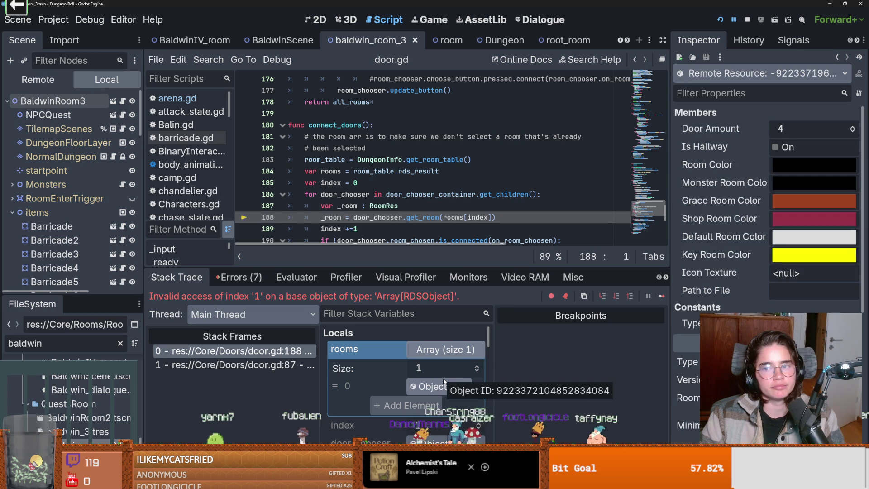
scroll(717, 281, "down", 2)
scroll(724, 226, "down", 5)
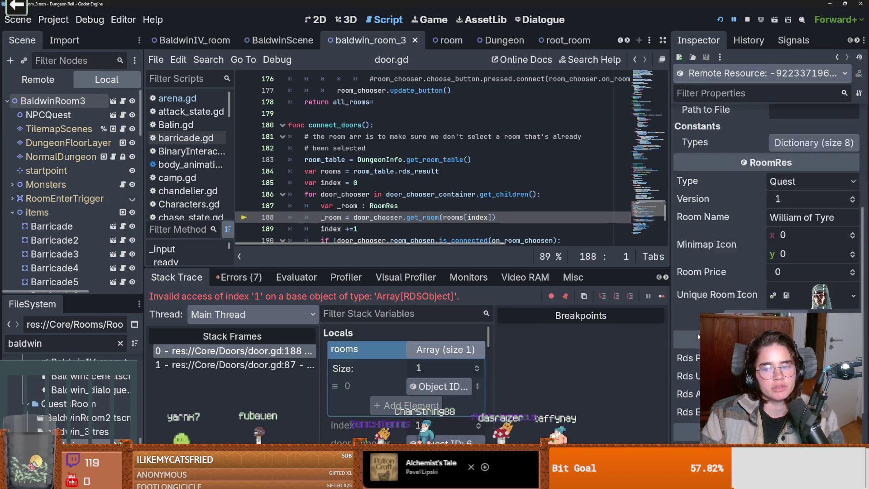
left_click_drag(452, 268, 456, 344)
Review door.gd lines 184–192 around rds_result and save the edits
left_click(455, 217)
left_click(437, 172)
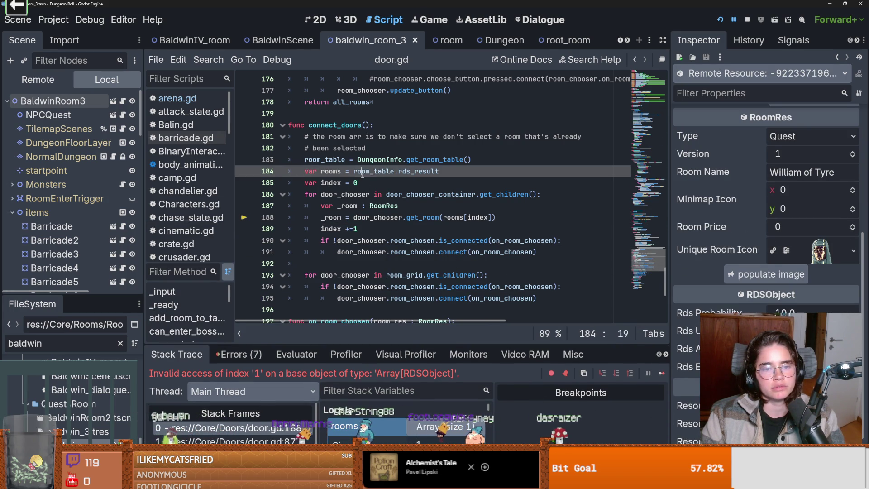
double_click(435, 174)
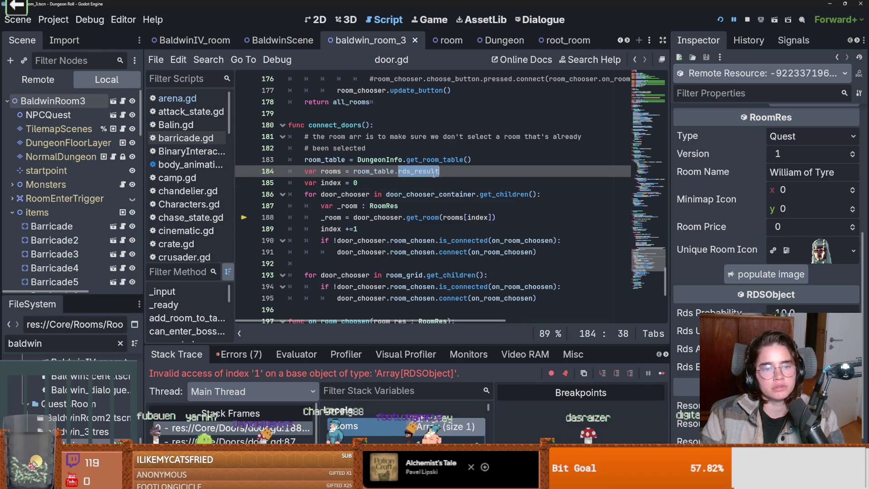
mouse_move(411, 196)
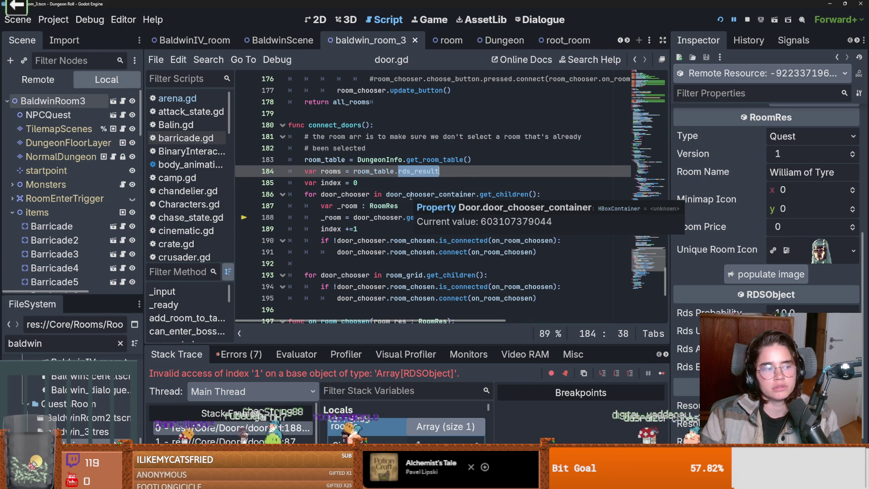
left_click(406, 195)
key("ctrl+s")
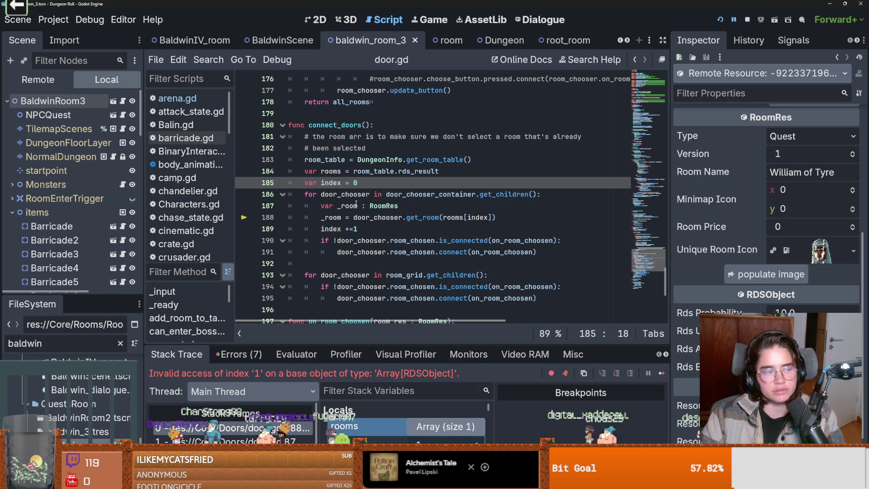
mouse_move(356, 204)
key("ctrl+s")
left_click(467, 171)
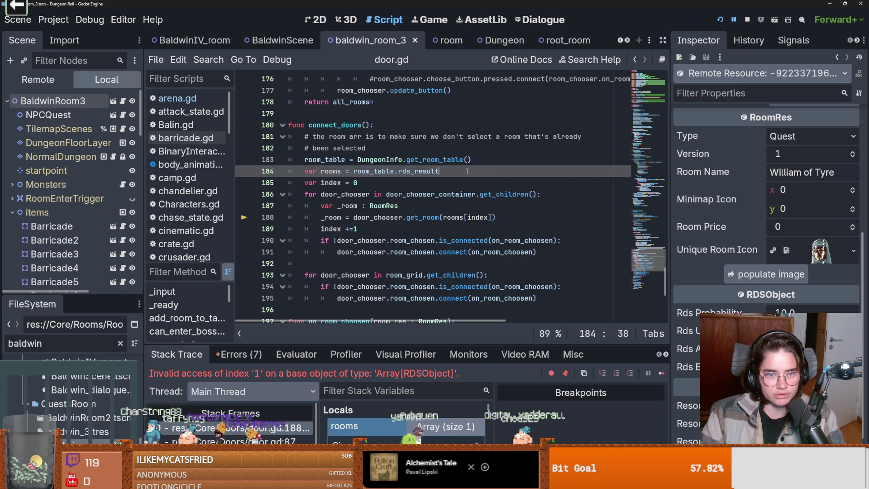
left_click(426, 209)
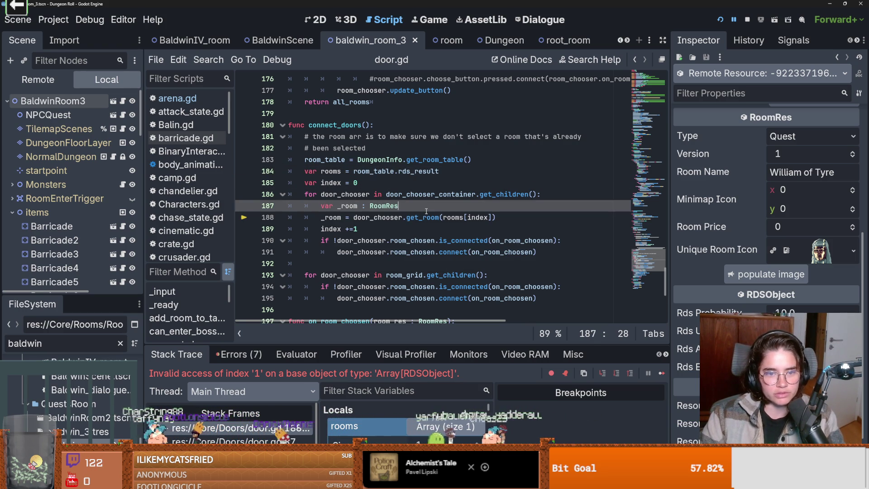
left_click(412, 263)
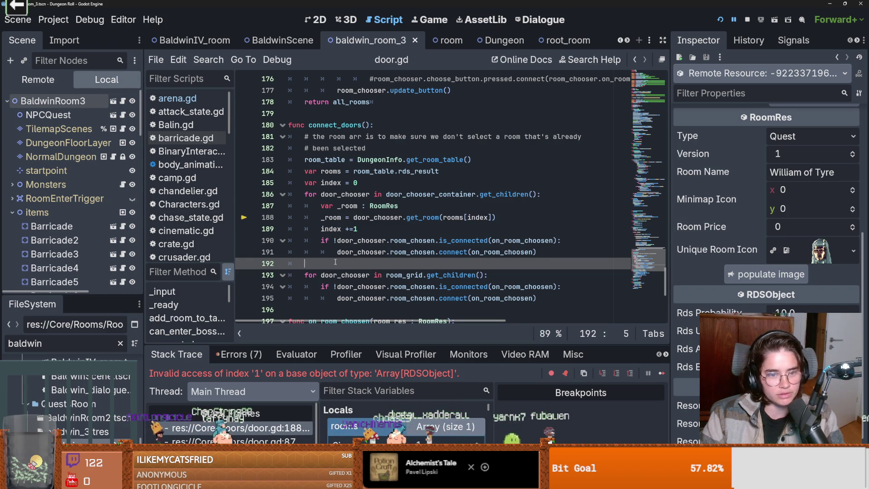
left_click_drag(438, 345, 434, 240)
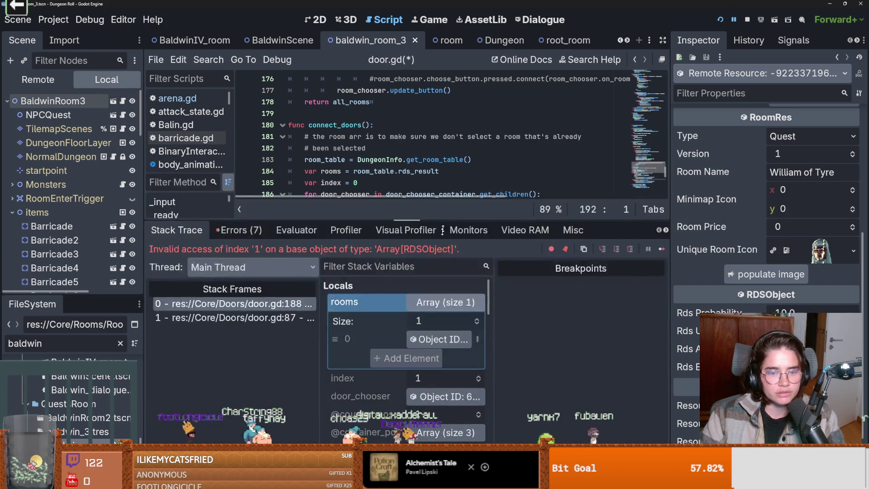
Restore the code editor's height, review lines 182–187, and save door.gd
scroll(430, 329, "down", 3)
scroll(430, 329, "up", 3)
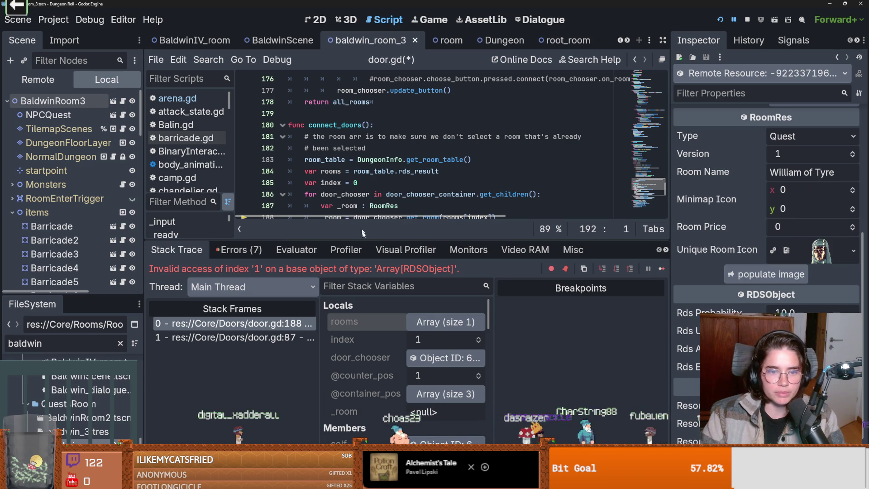
left_click(325, 137)
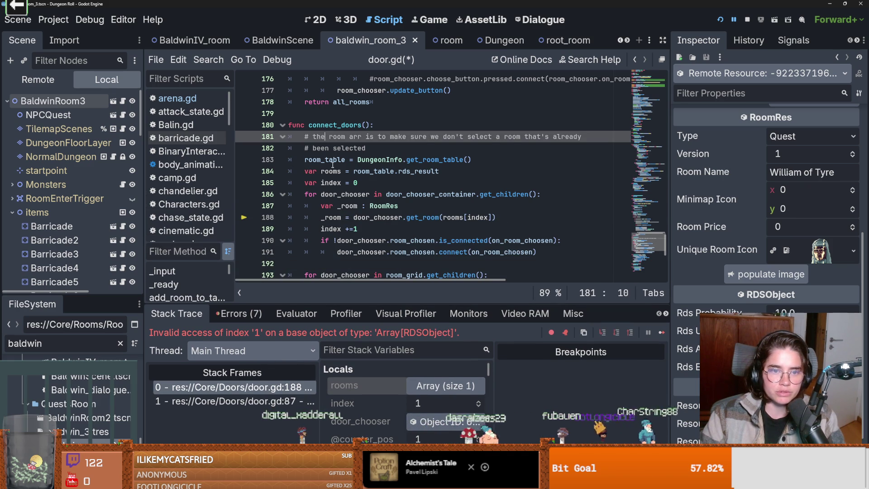
left_click(325, 148)
scroll(422, 216, "down", 1)
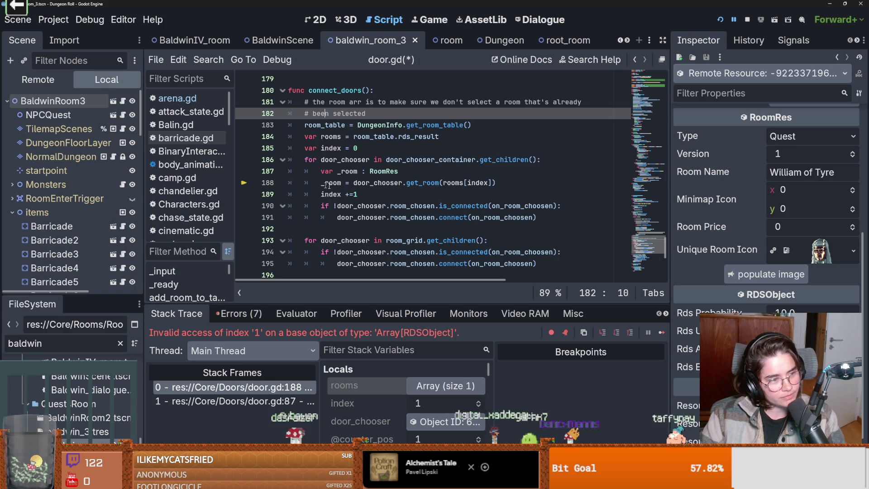
left_click(384, 198)
key("ctrl+s")
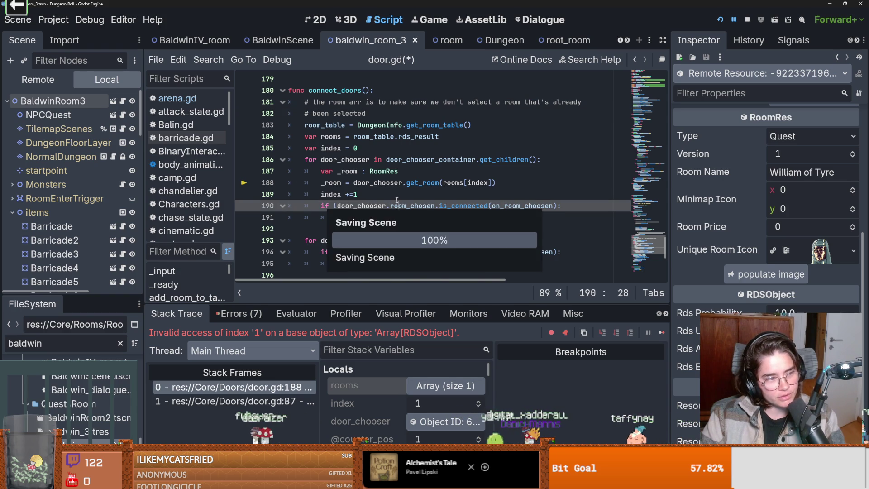
scroll(381, 192, "down", 2)
scroll(373, 181, "up", 2)
key("ctrl+s")
Read door_chooser's value on line 188 and in the connect call, then select stack frame 0
left_click(372, 173)
double_click(344, 159)
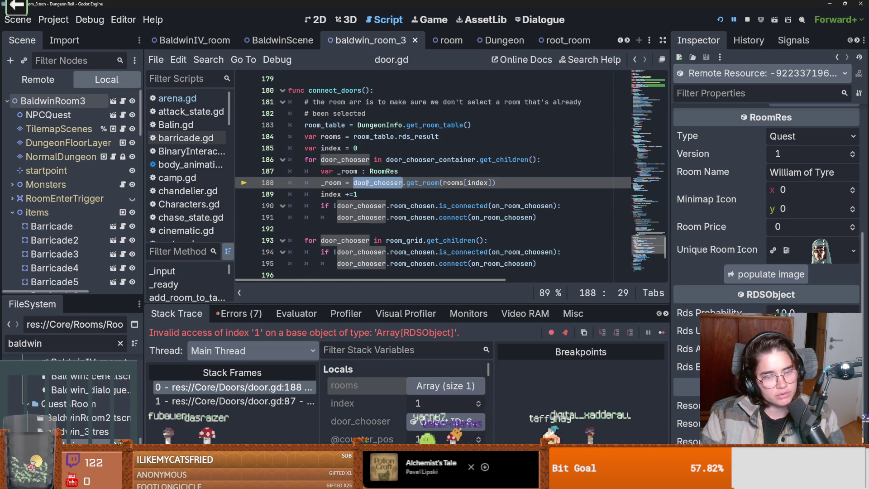
double_click(370, 183)
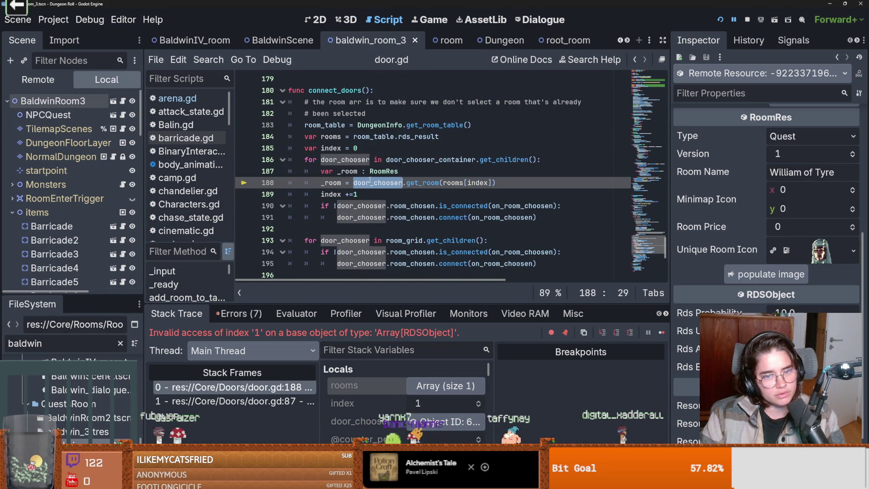
mouse_move(370, 181)
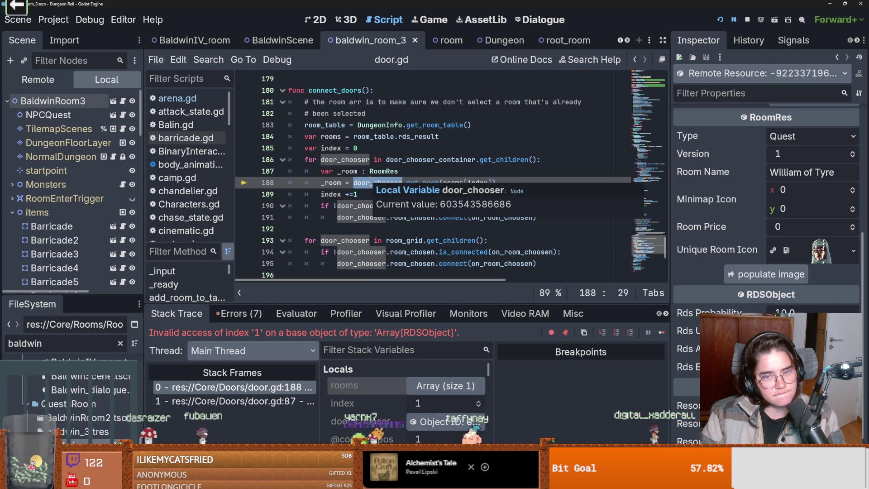
left_click(405, 171)
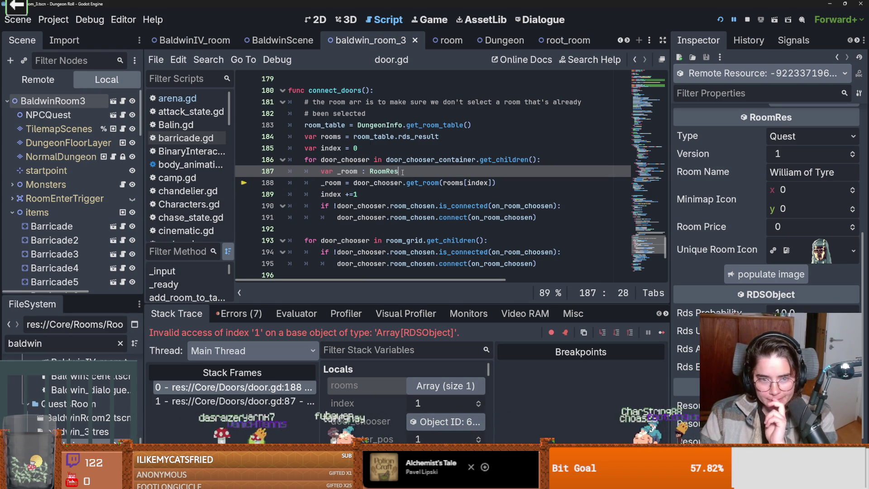
double_click(361, 217)
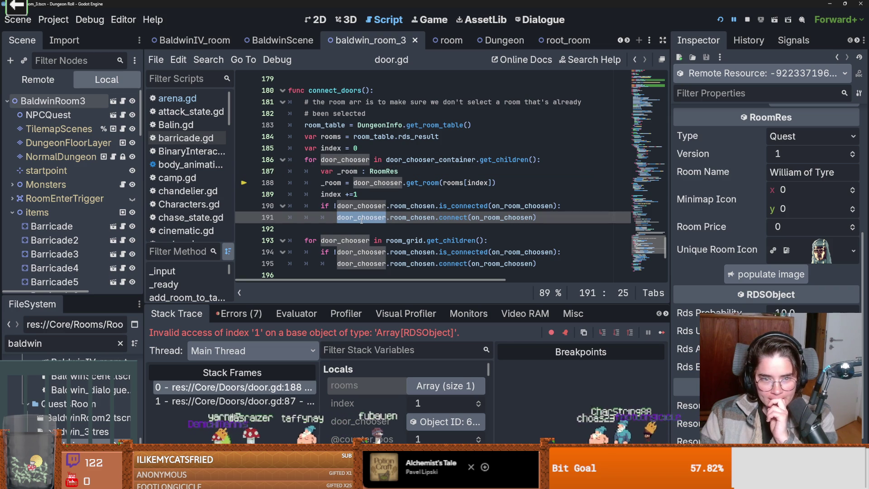
mouse_move(361, 220)
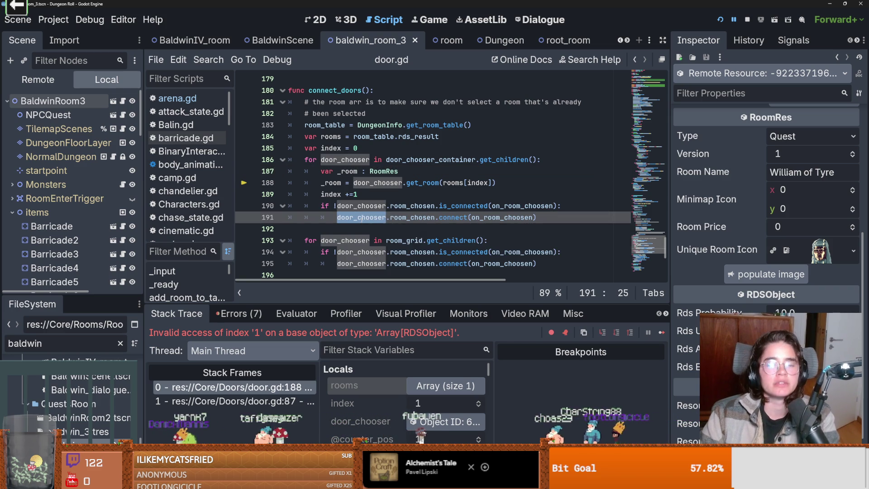
left_click(285, 388)
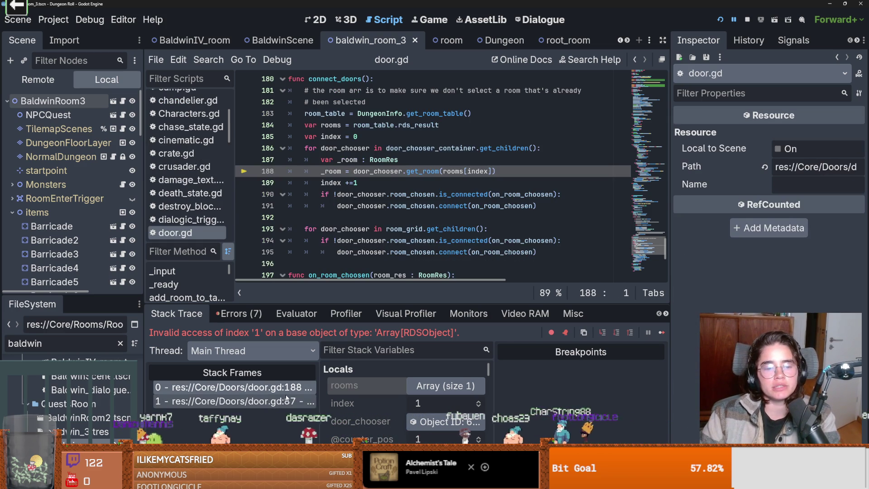
left_click(97, 443)
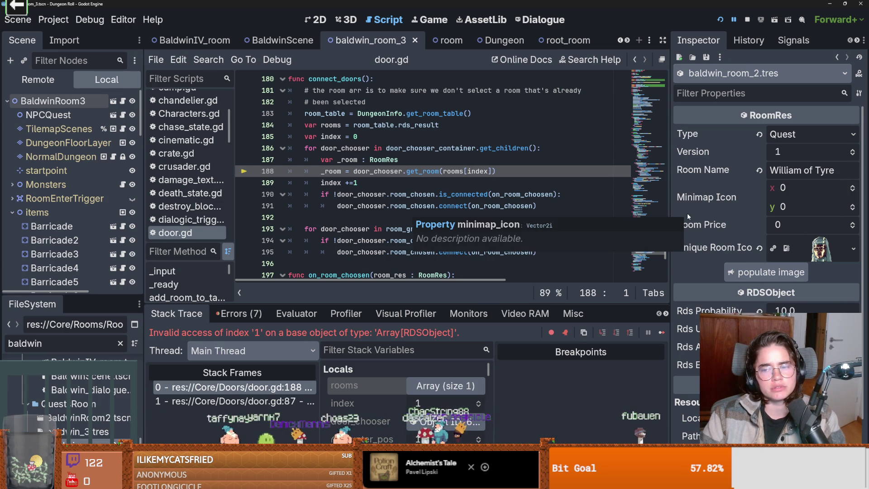
left_click(221, 399)
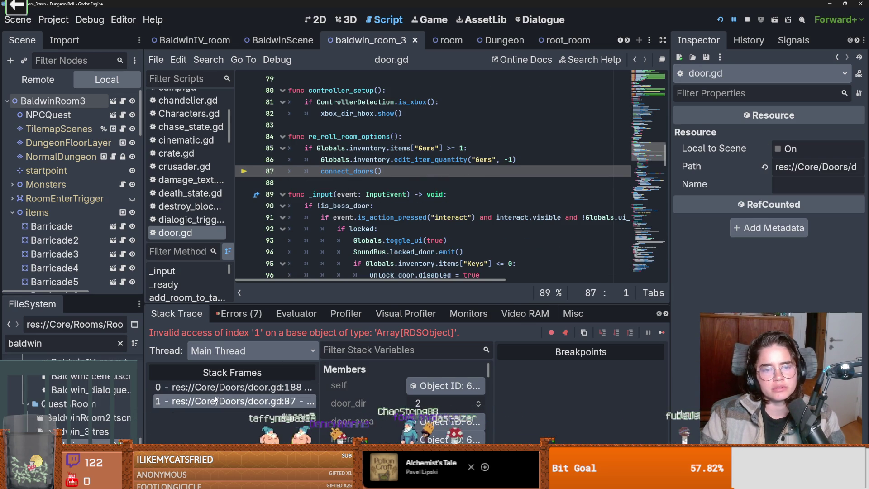
scroll(384, 249, "up", 1)
mouse_move(384, 248)
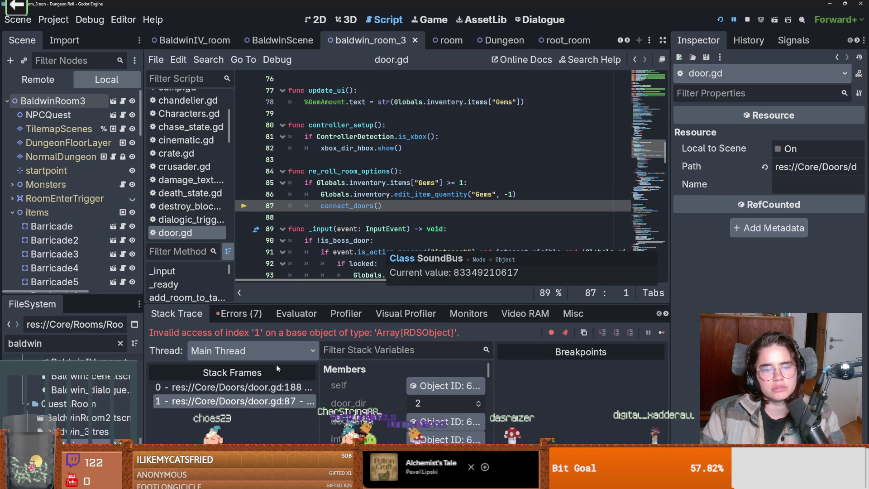
left_click(270, 388)
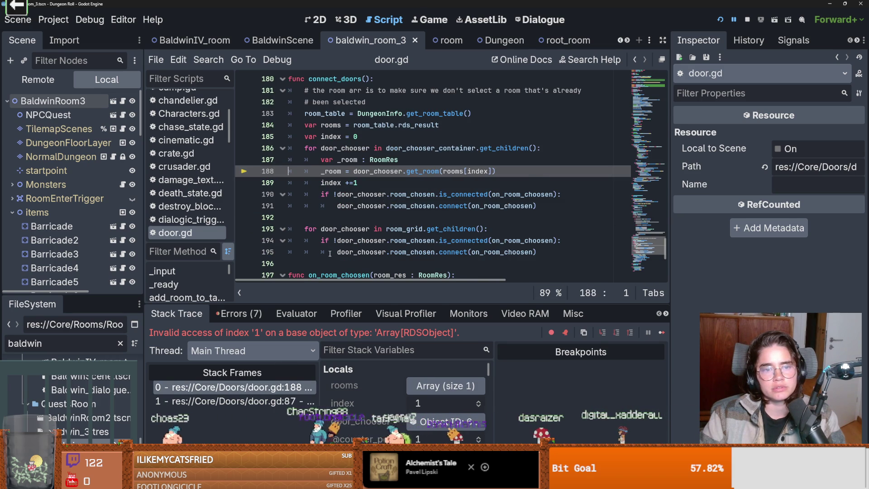
mouse_move(330, 253)
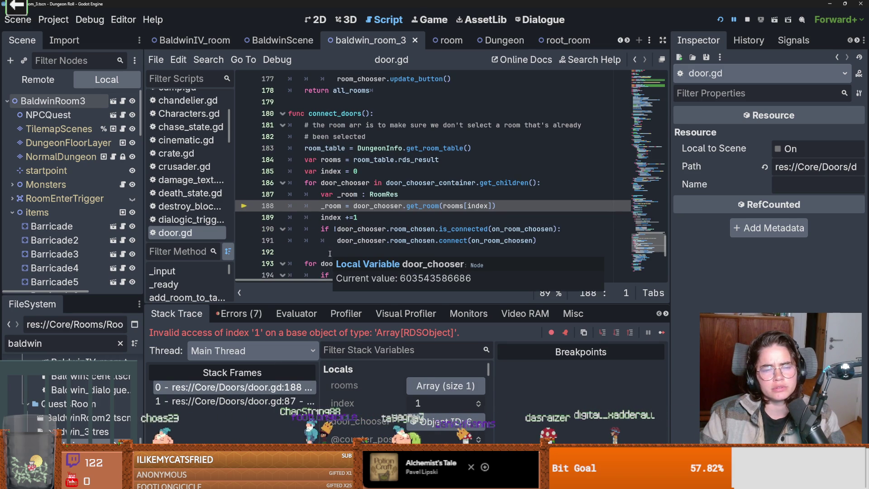
left_click(419, 160, "ctrl")
scroll(418, 160, "up", 2)
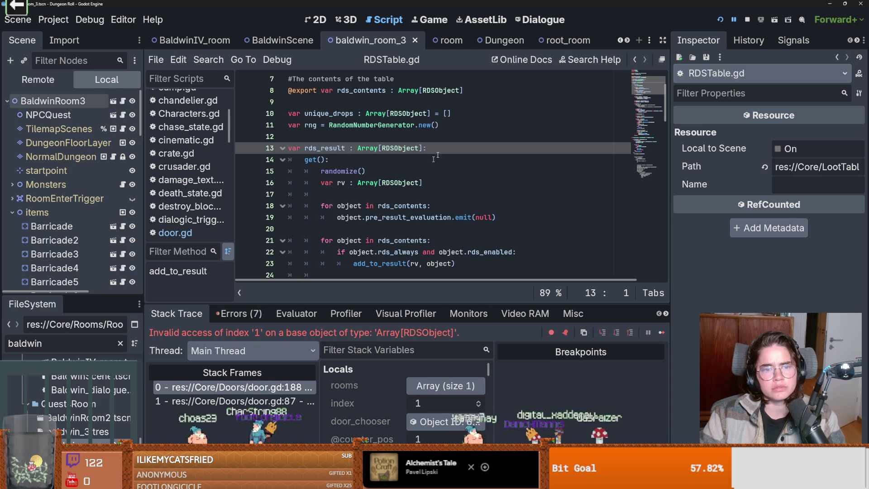
left_click(636, 59)
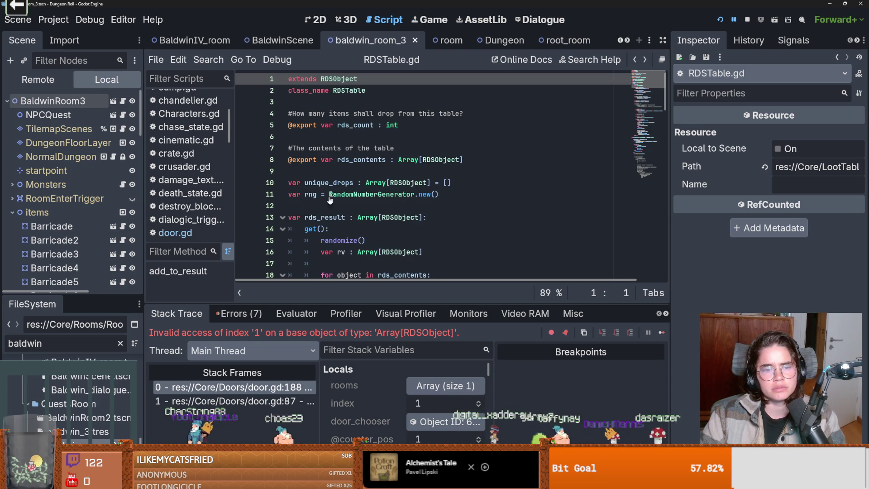
left_click(275, 390)
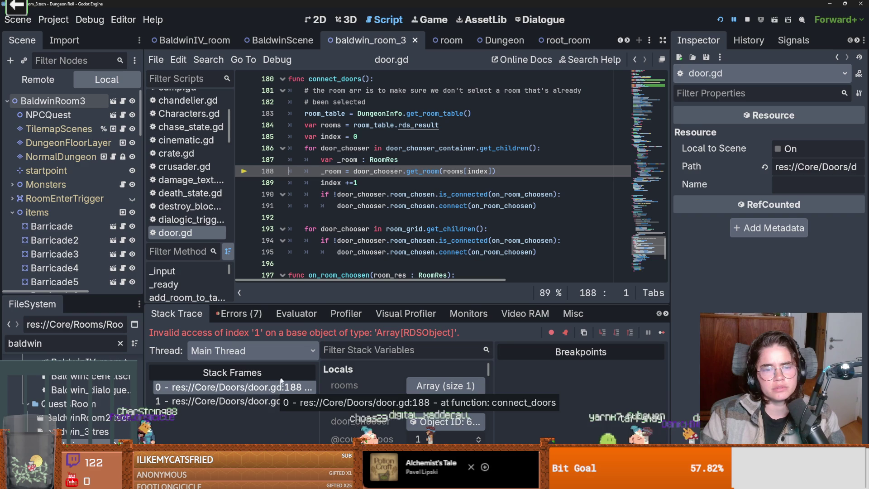
mouse_move(349, 255)
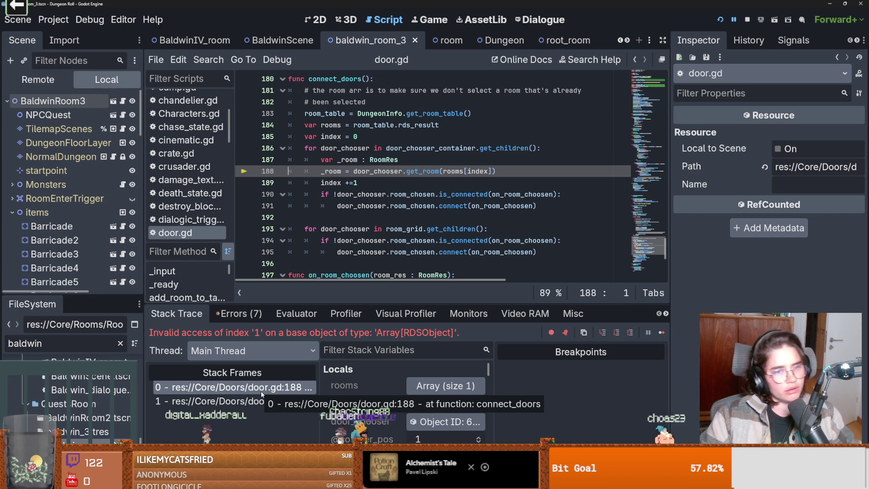
left_click(272, 401)
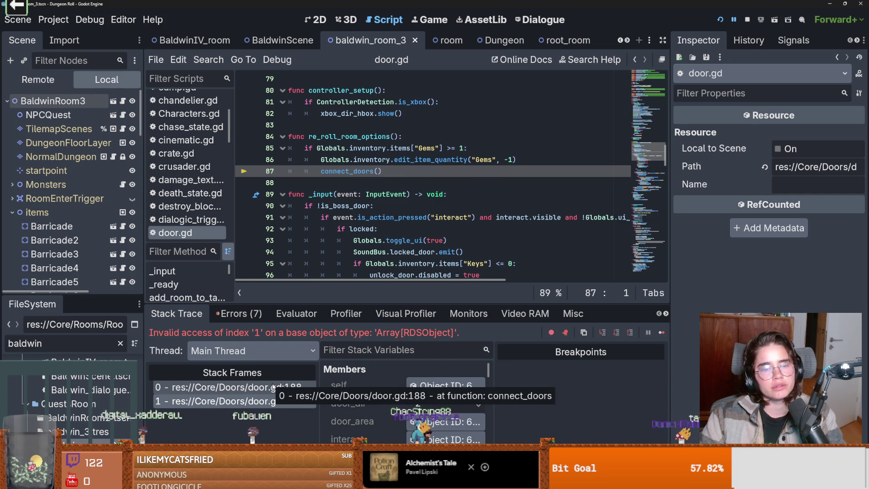
left_click(273, 387)
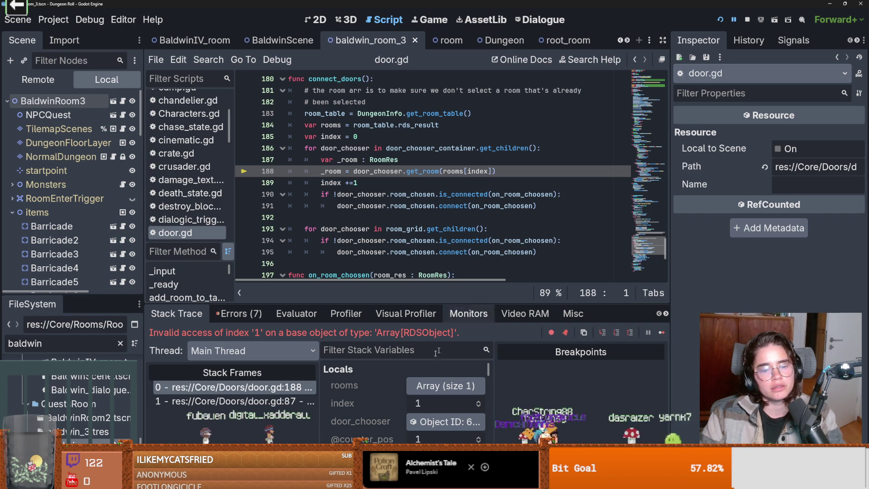
left_click(445, 421)
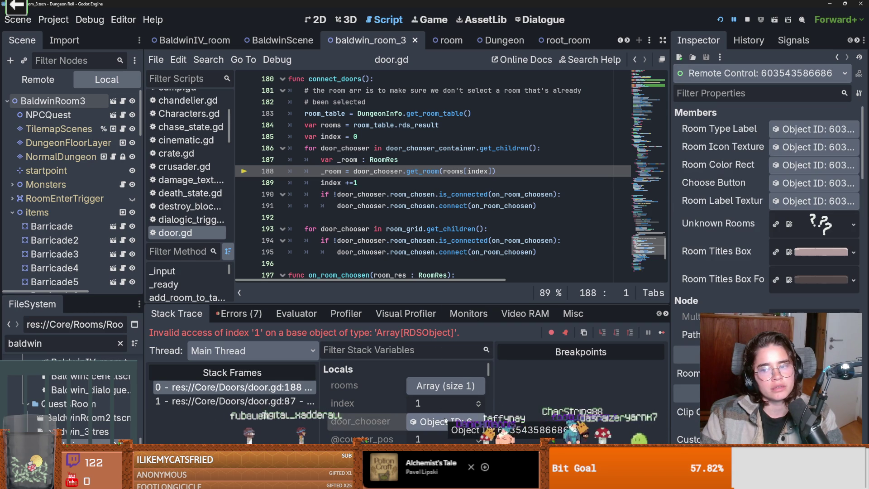
left_click(447, 386)
scroll(447, 389, "down", 3)
scroll(447, 390, "up", 2)
left_click(442, 412)
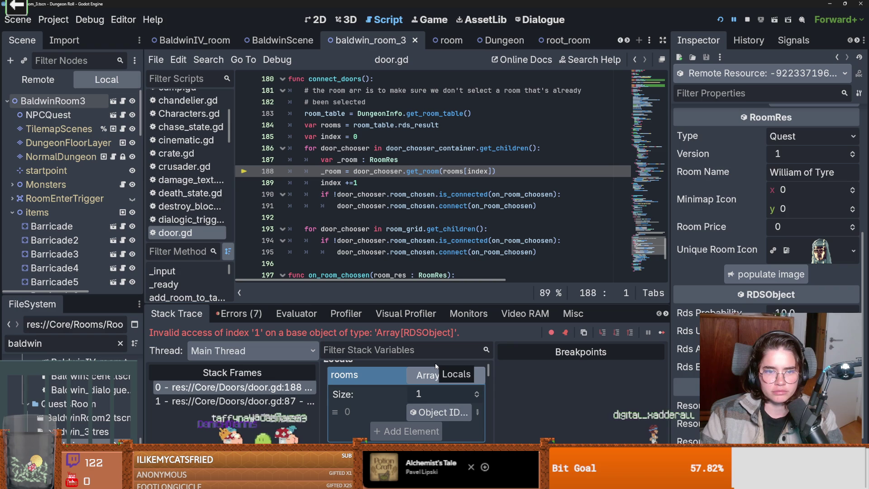
left_click(427, 382)
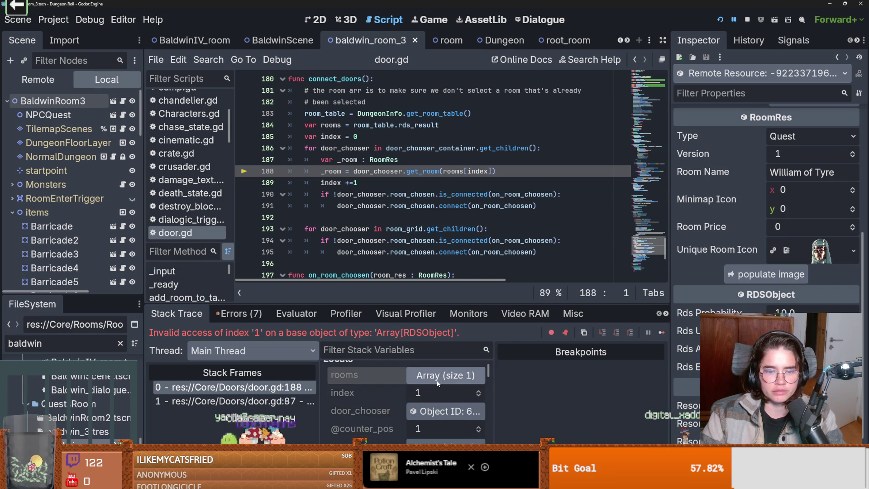
scroll(439, 384, "up", 1)
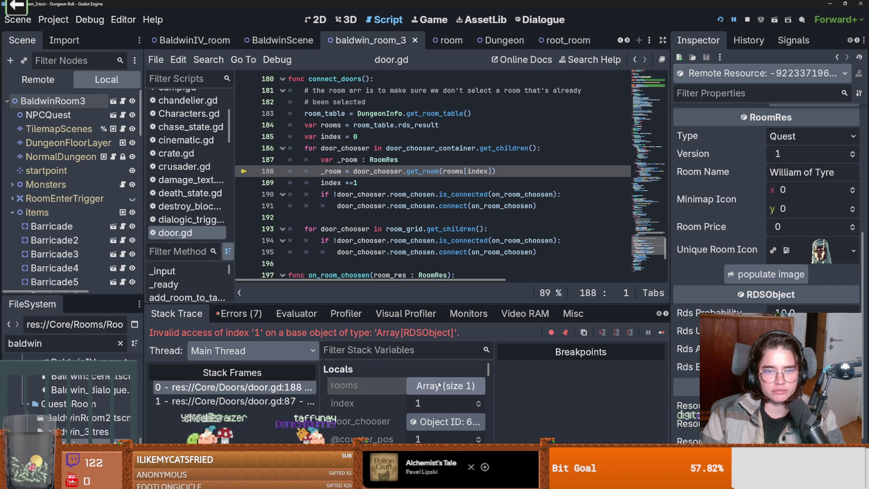
scroll(425, 198, "down", 1)
scroll(426, 202, "up", 1)
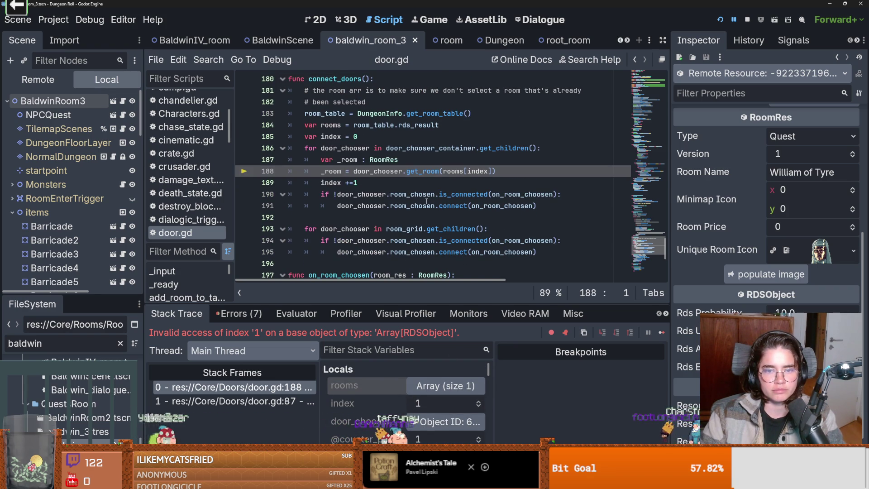
double_click(478, 171)
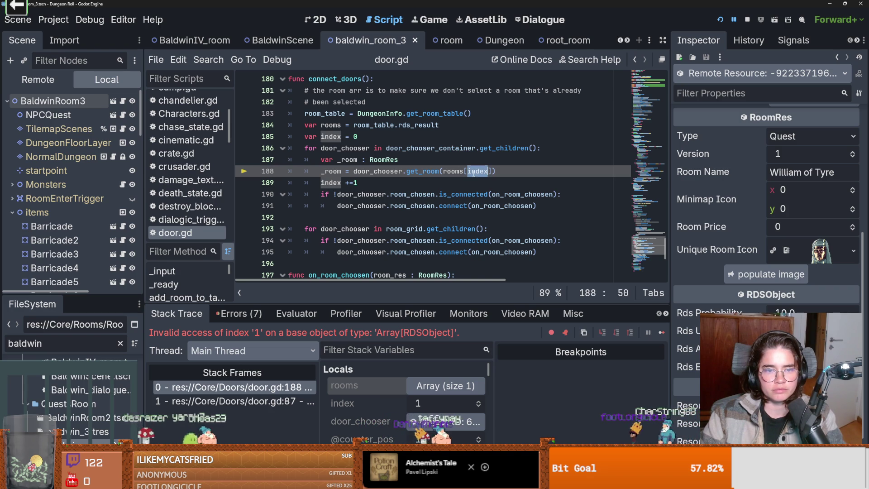
double_click(331, 171)
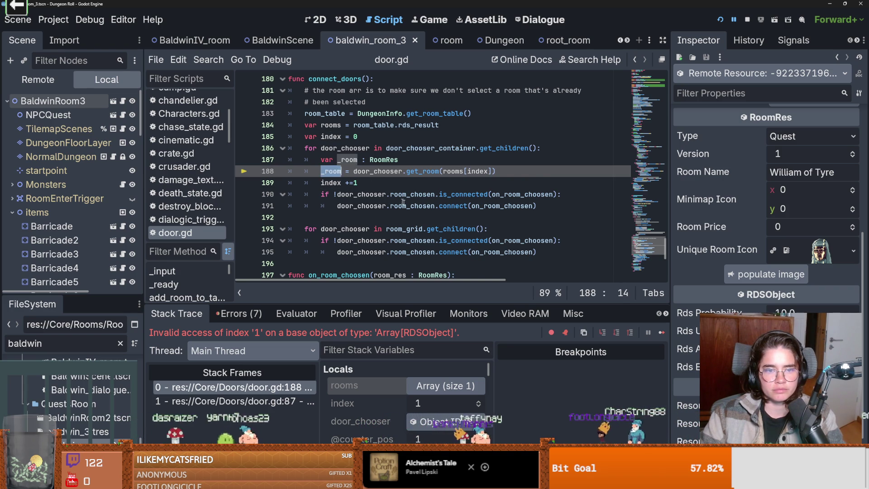
scroll(408, 206, "down", 2)
scroll(408, 206, "down", 3)
scroll(408, 206, "up", 5)
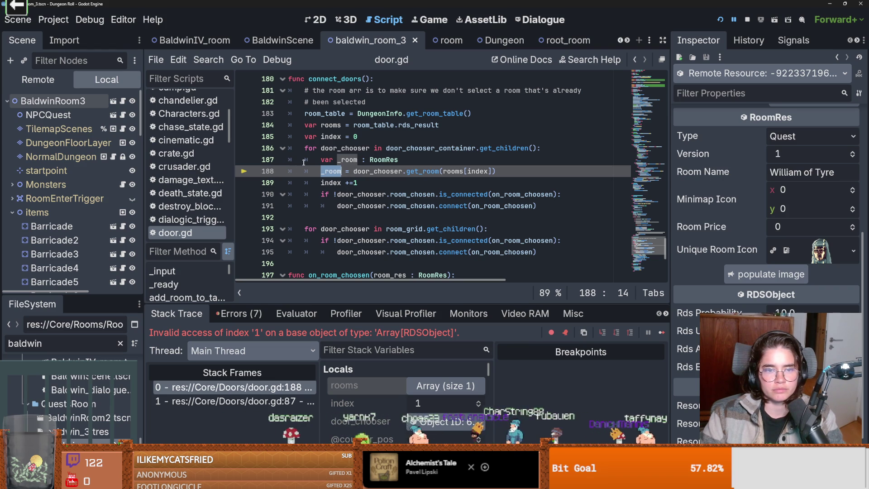
double_click(410, 147)
mouse_move(410, 148)
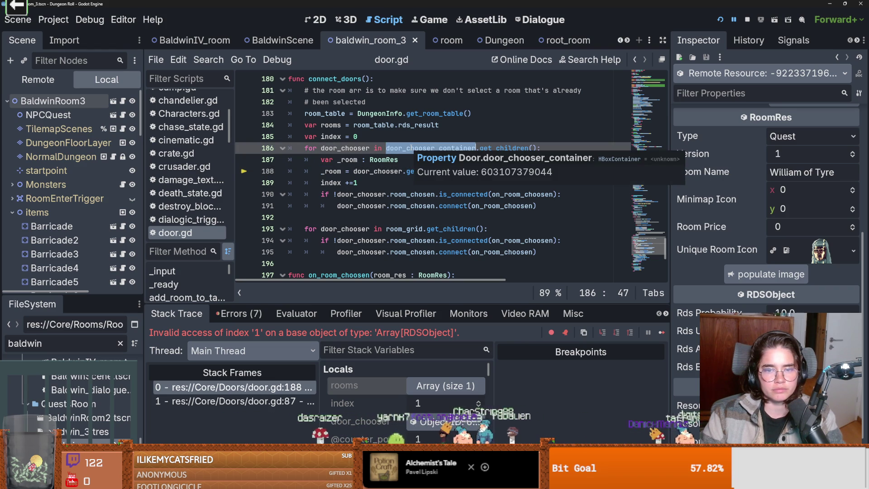
left_click(397, 152)
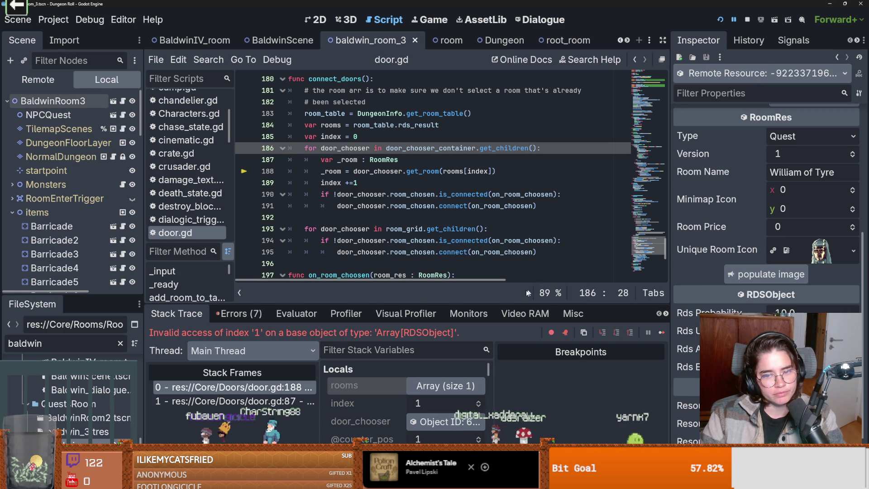
left_click_drag(502, 303, 502, 343)
Shrink the Inspector to widen door.gd and read the current value of index
scroll(494, 281, "down", 2)
scroll(494, 282, "up", 2)
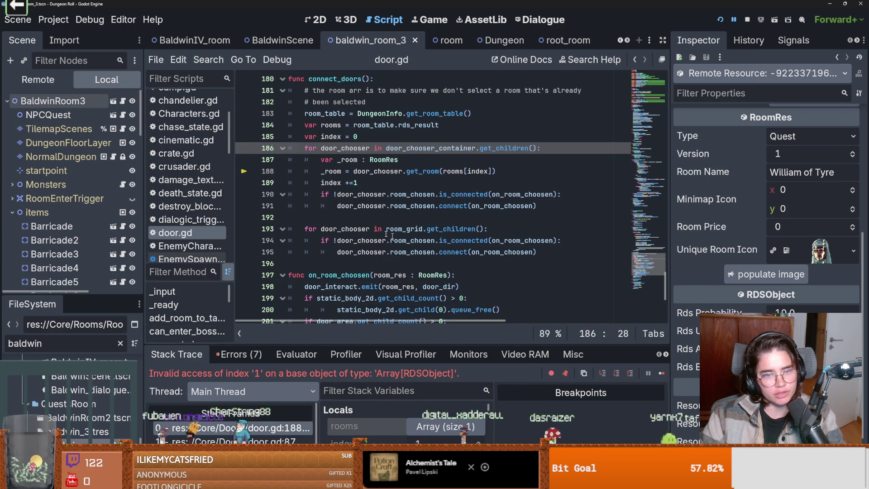
left_click(363, 218)
mouse_move(444, 149)
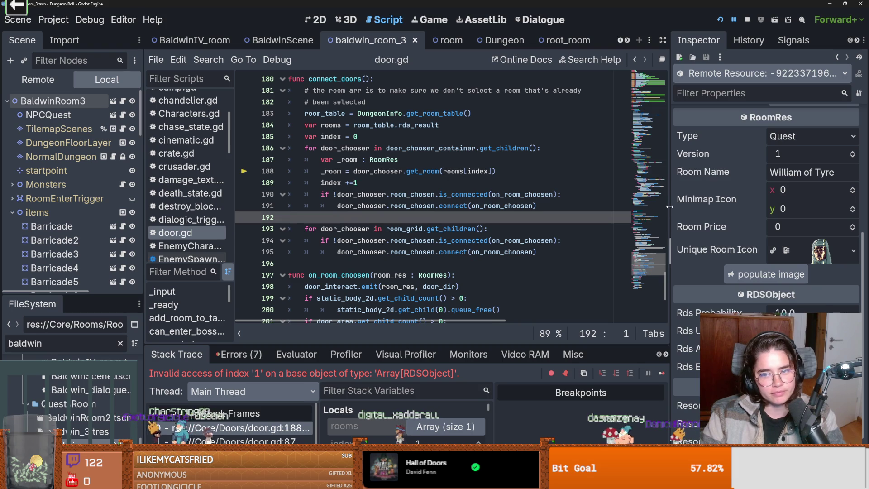
left_click_drag(671, 202, 732, 201)
scroll(426, 197, "down", 4)
scroll(425, 197, "up", 4)
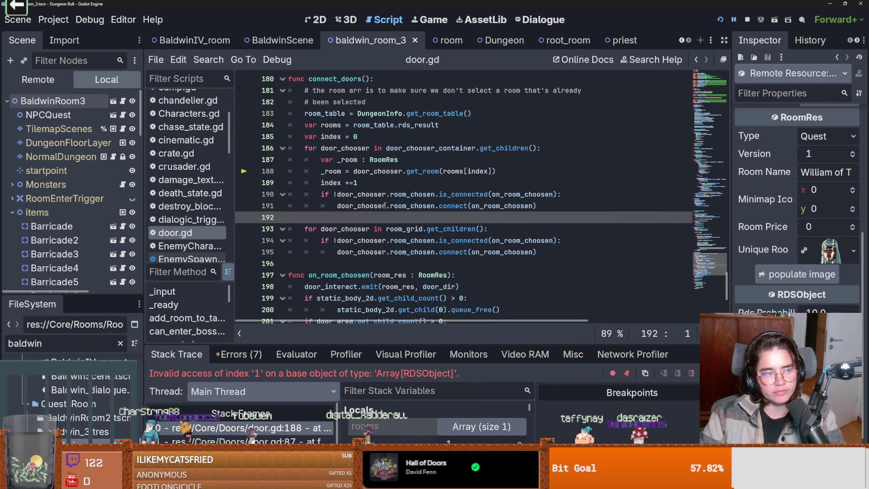
mouse_move(384, 205)
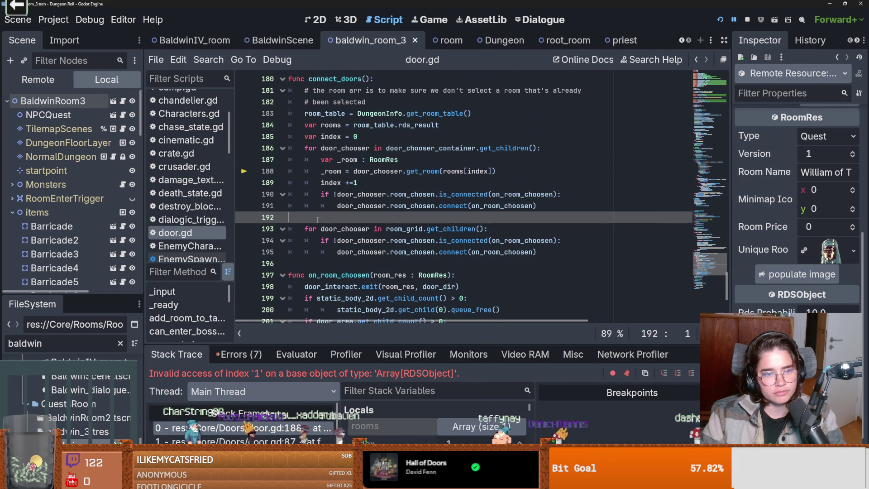
double_click(331, 182)
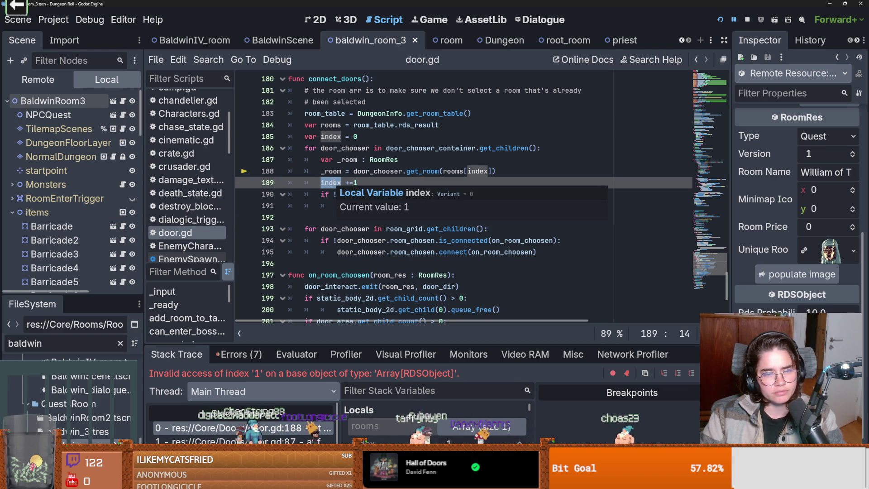
Read the value of rooms assigned from room_table.rds_result on line 184
left_click(336, 125)
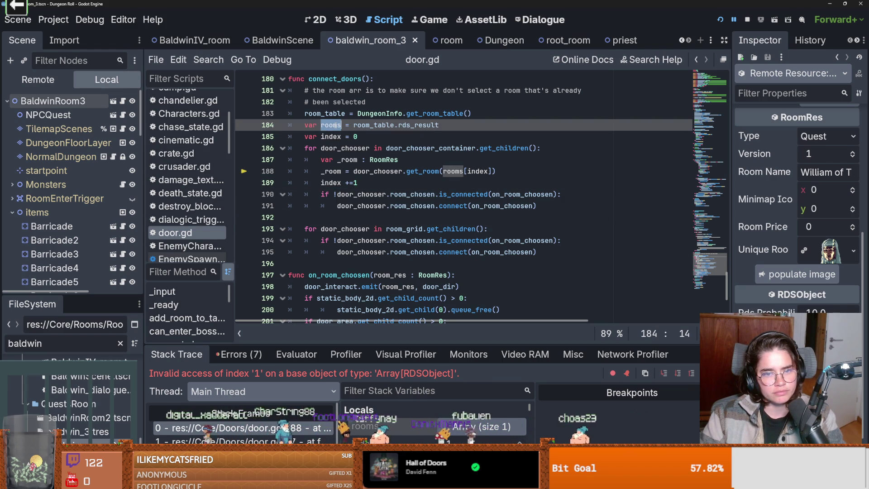
mouse_move(337, 126)
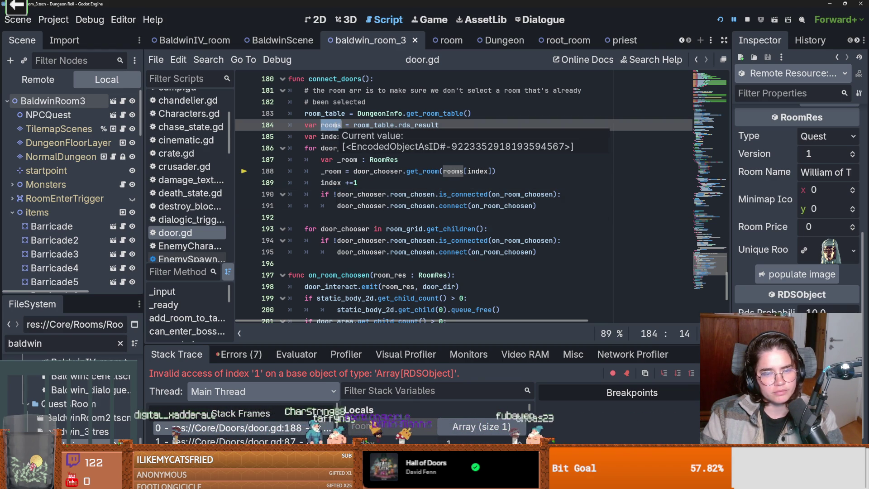
mouse_move(417, 126)
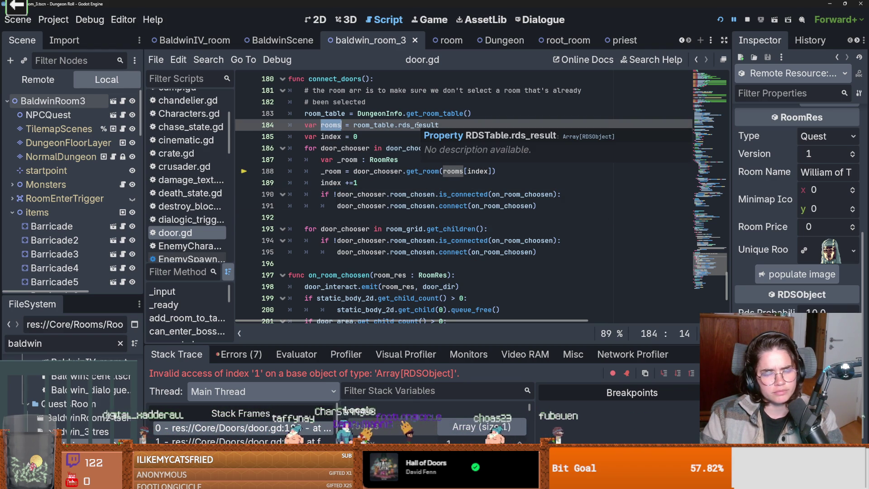
scroll(407, 152, "up", 3)
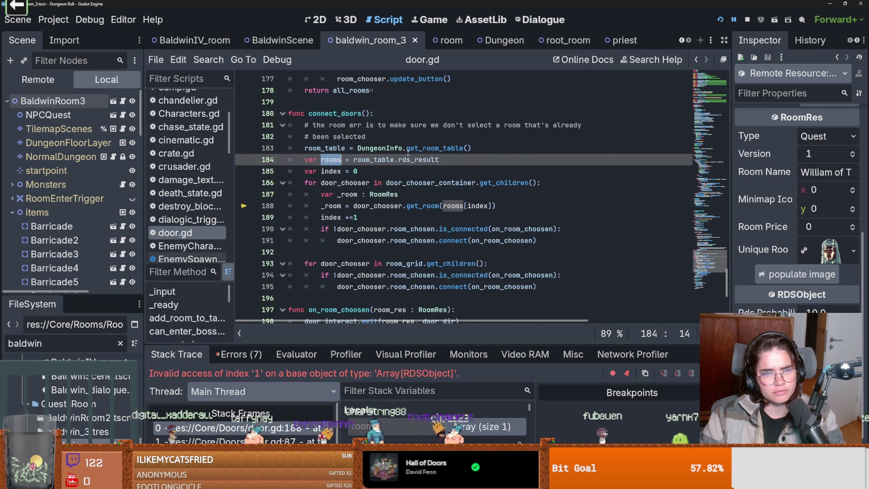
scroll(352, 194, "down", 1)
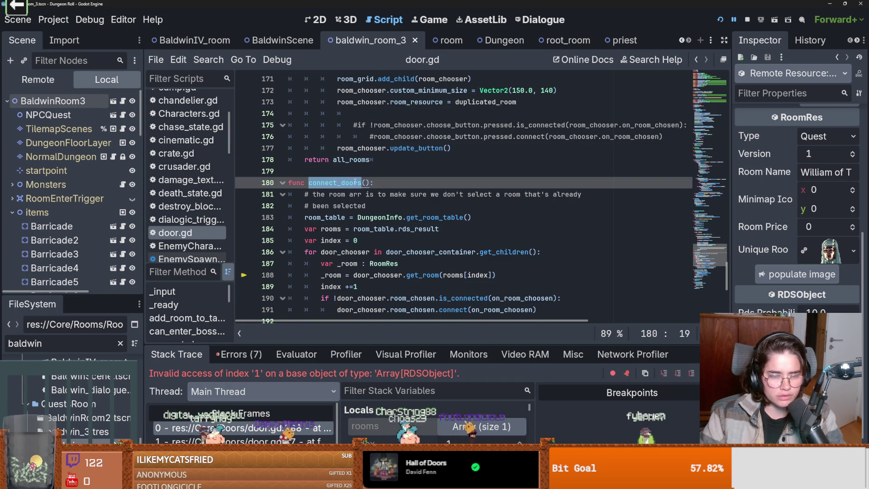
scroll(445, 245, "down", 3)
scroll(445, 245, "down", 4)
scroll(445, 245, "up", 6)
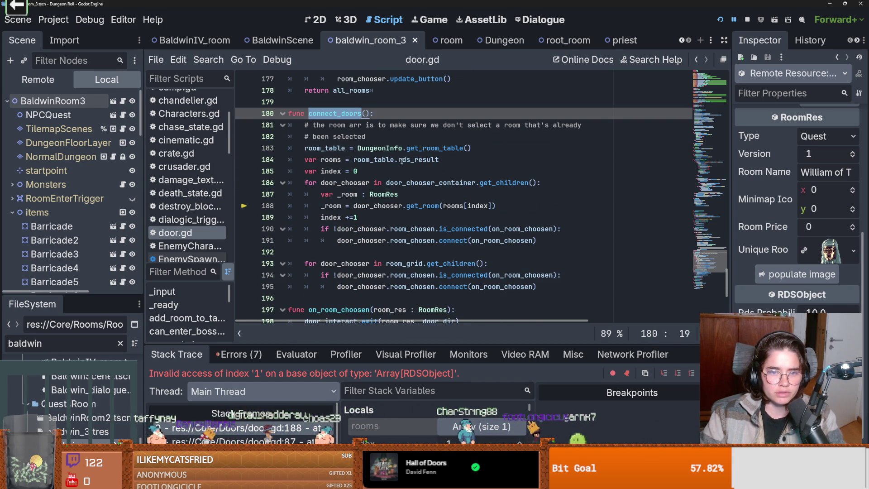
left_click(402, 161)
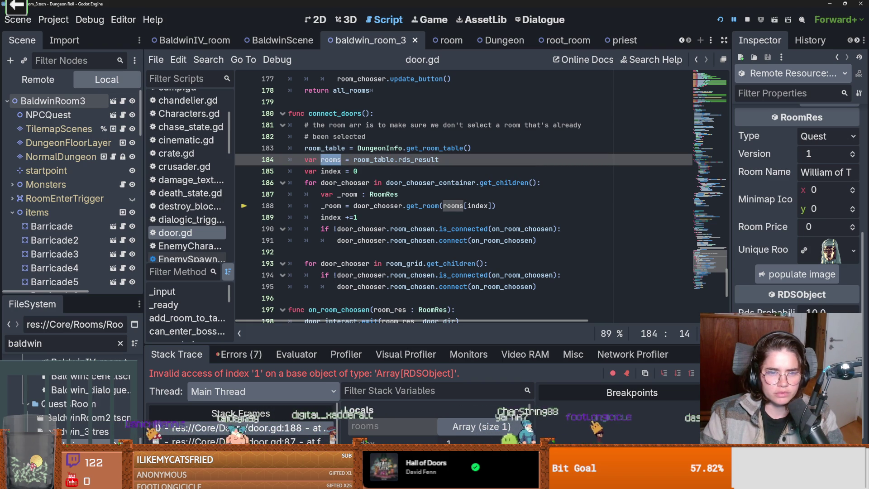
mouse_move(381, 160)
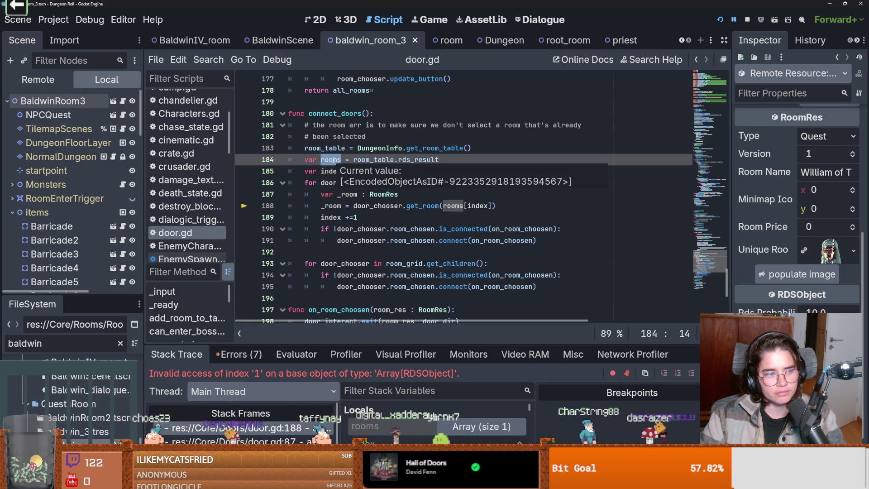
left_click(335, 161)
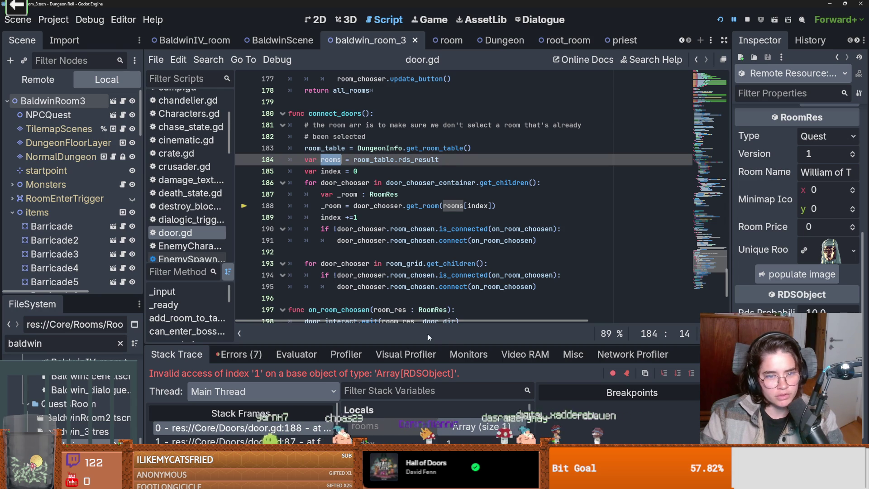
Enlarge the debugger, scroll Stack Variables to Members, and open room_table in the Inspector
left_click_drag(430, 343, 433, 233)
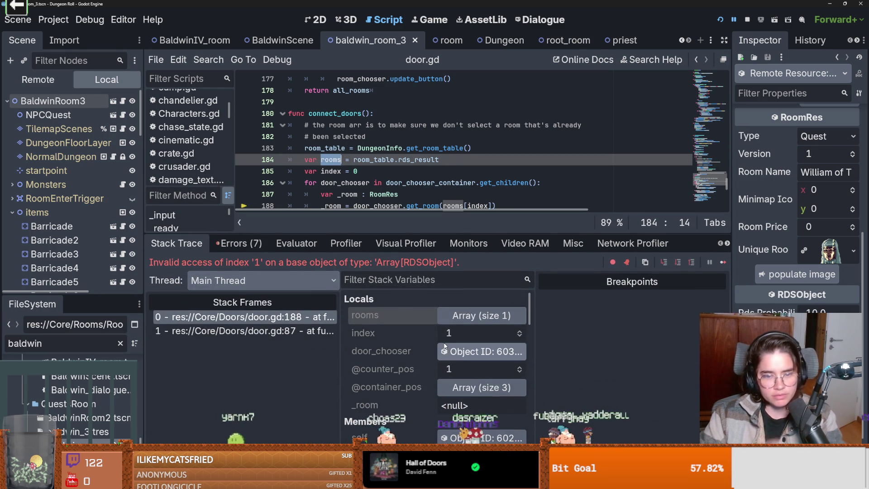
scroll(439, 349, "down", 6)
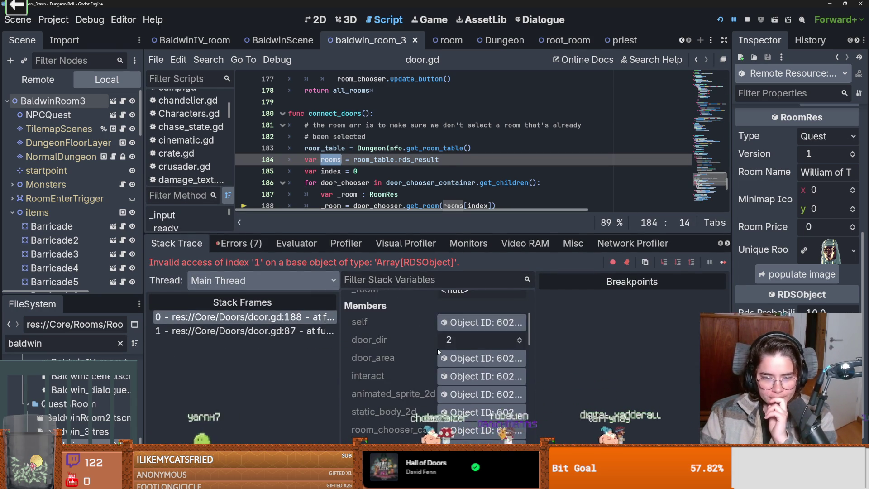
scroll(438, 350, "down", 1)
scroll(436, 347, "up", 3)
scroll(436, 346, "down", 3)
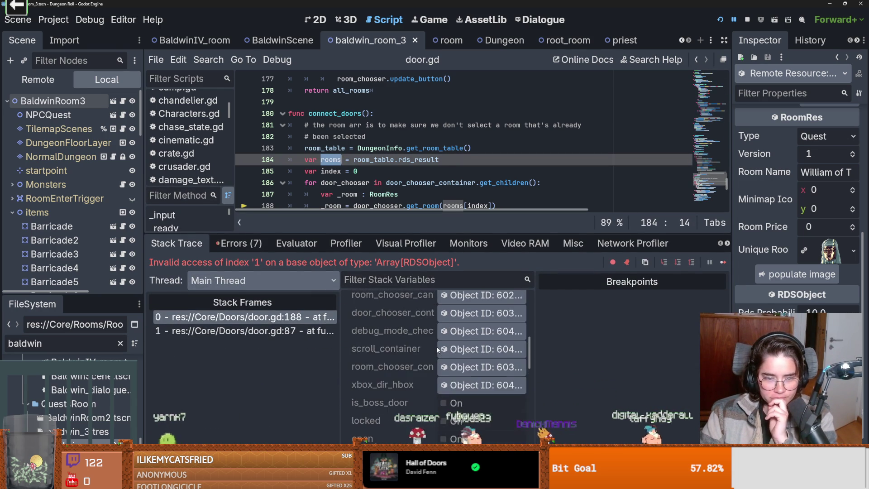
scroll(437, 349, "up", 3)
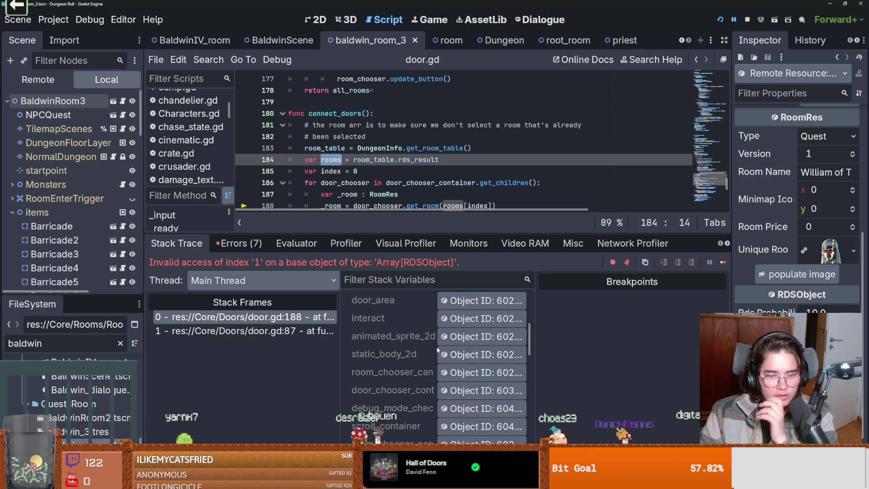
scroll(435, 351, "up", 5)
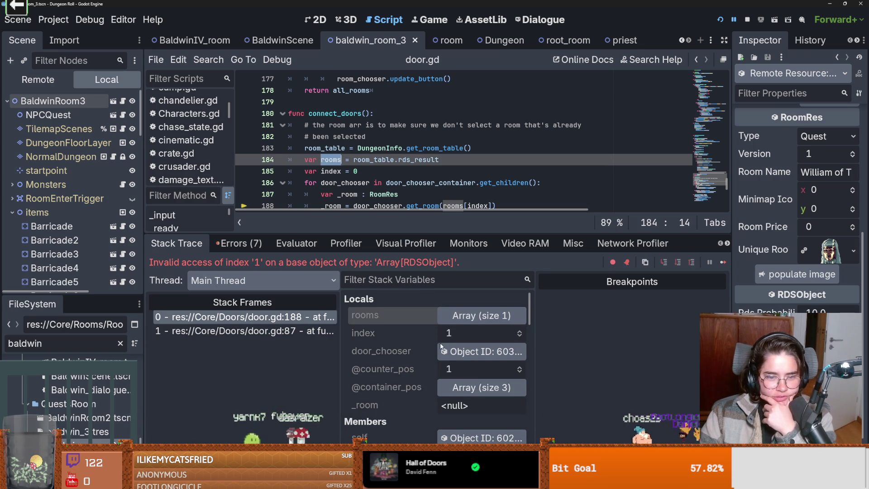
scroll(440, 343, "down", 1)
scroll(440, 343, "down", 1)
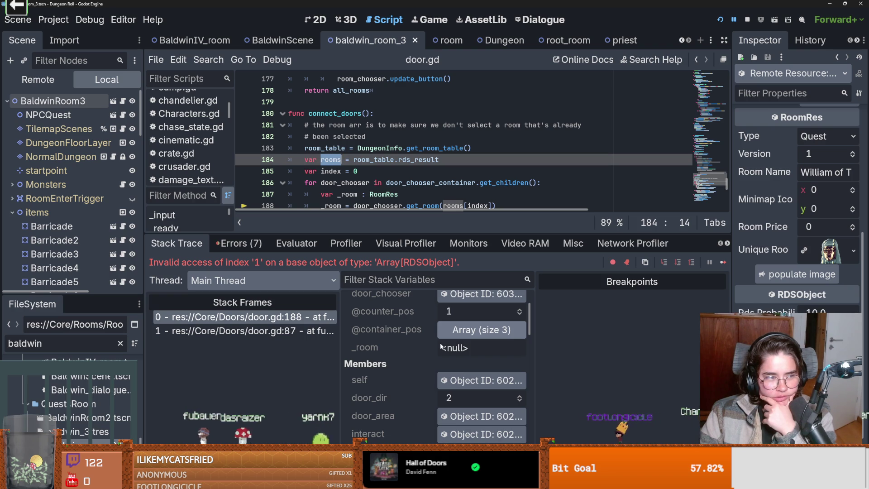
scroll(435, 351, "down", 3)
scroll(432, 355, "down", 3)
scroll(432, 355, "up", 2)
scroll(433, 355, "down", 4)
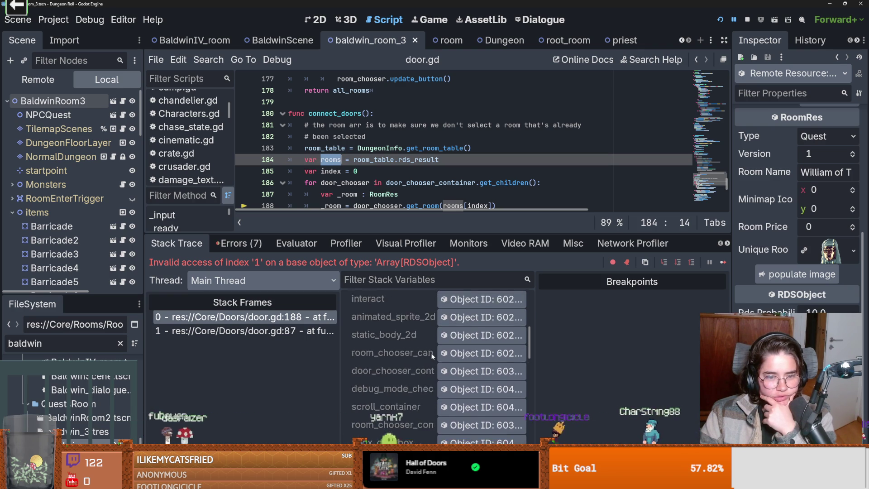
scroll(432, 356, "down", 5)
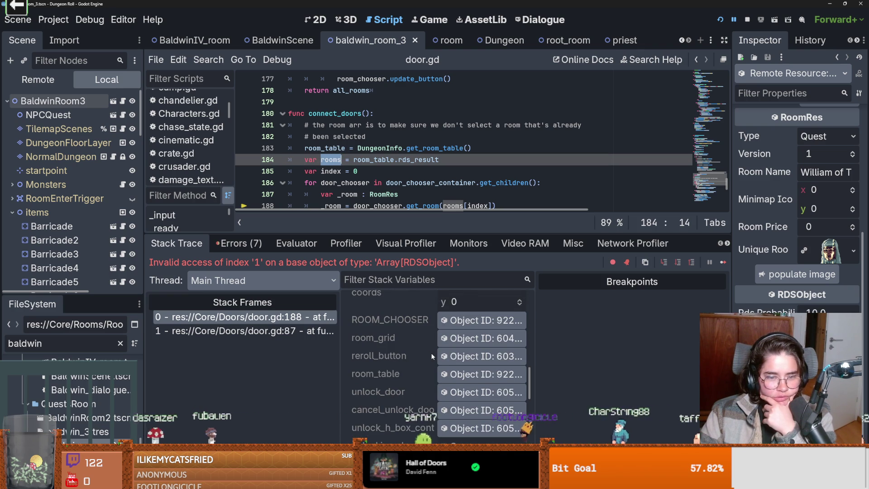
scroll(435, 357, "down", 2)
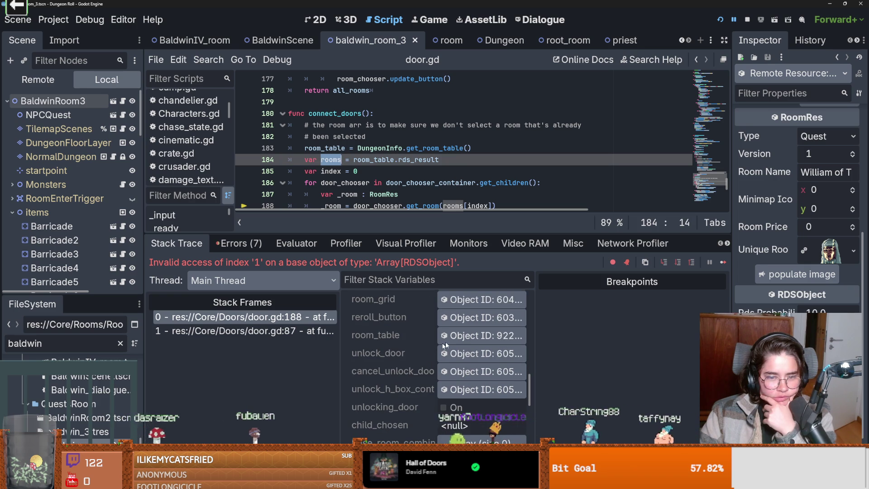
left_click(466, 336)
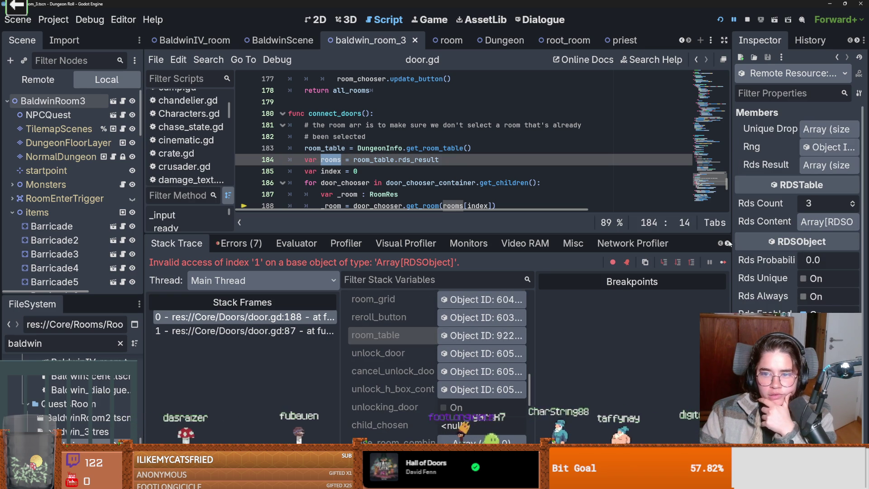
Expand room_table's Rds Result and inspect each of its three rooms
left_click(801, 165)
left_click(774, 218)
scroll(735, 267, "down", 4)
scroll(741, 264, "up", 4)
left_click(837, 57)
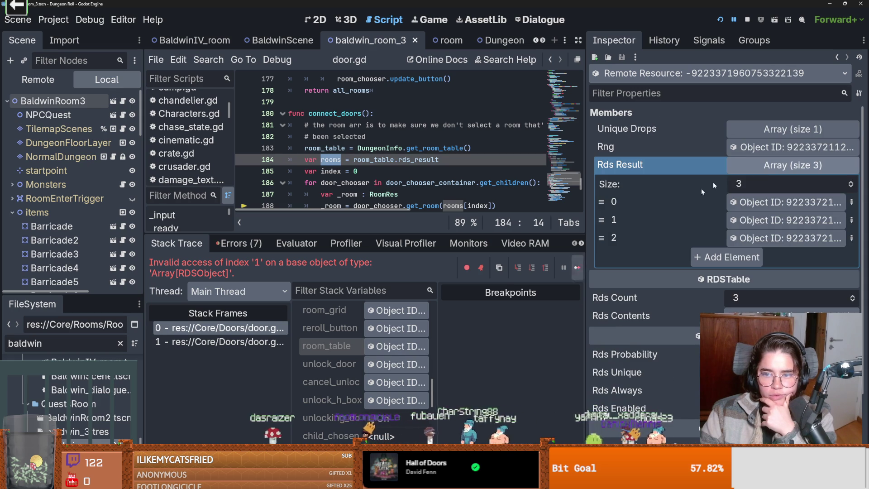
left_click(763, 220)
scroll(653, 256, "down", 4)
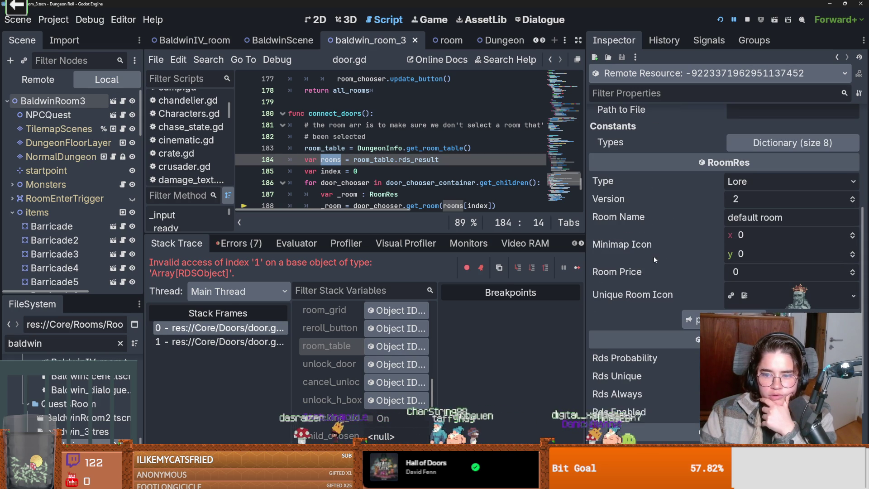
left_click(390, 347)
left_click(742, 221)
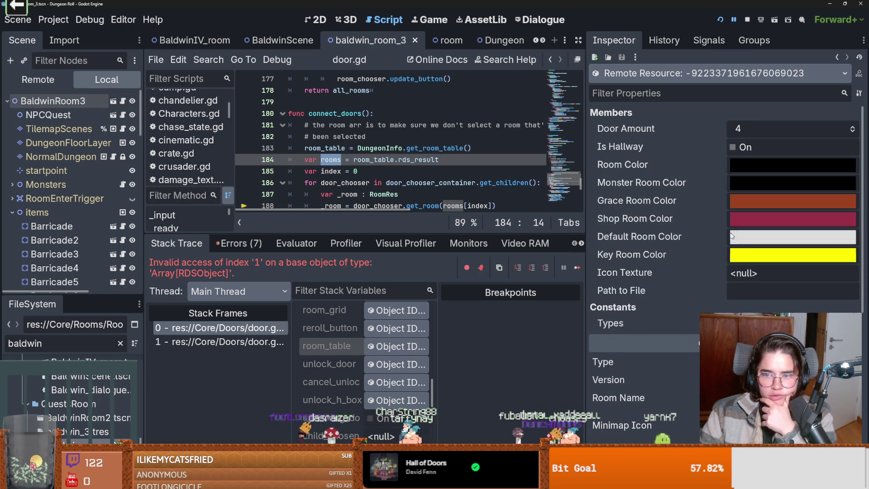
scroll(637, 292, "down", 6)
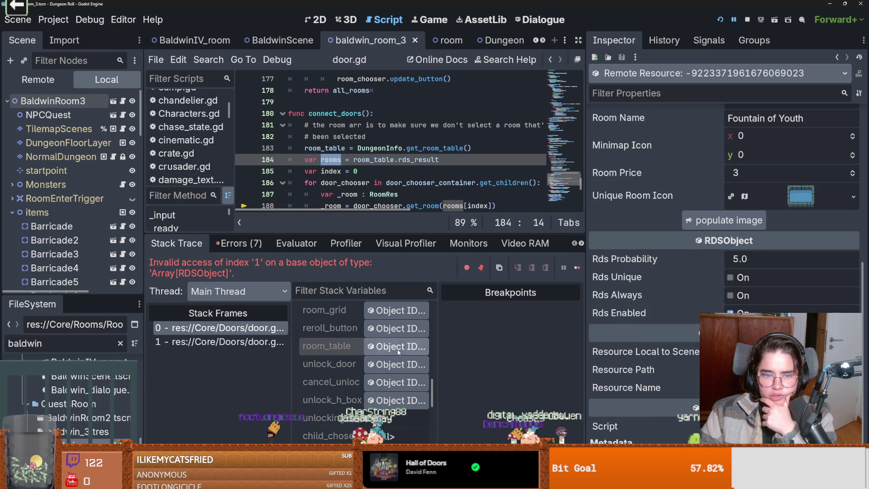
left_click(396, 346)
Highlight every door_chooser use in the code and re-enlarge the debugger
left_click_drag(430, 235, 430, 342)
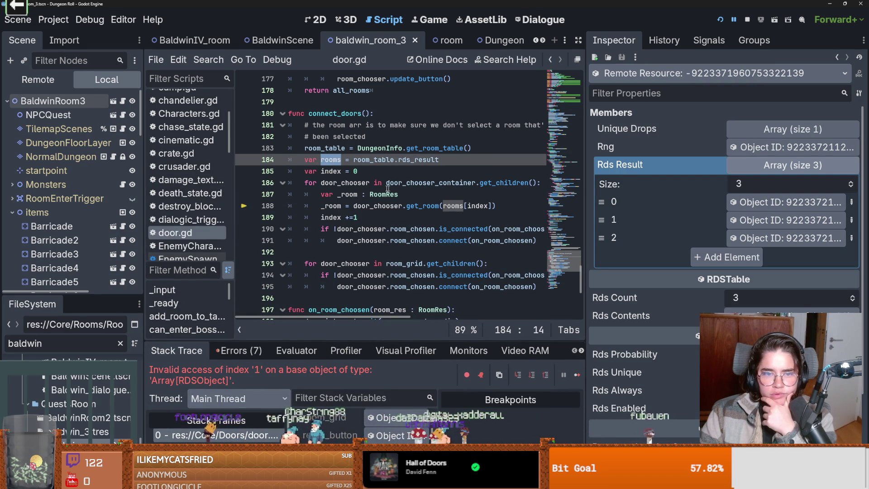
double_click(363, 185)
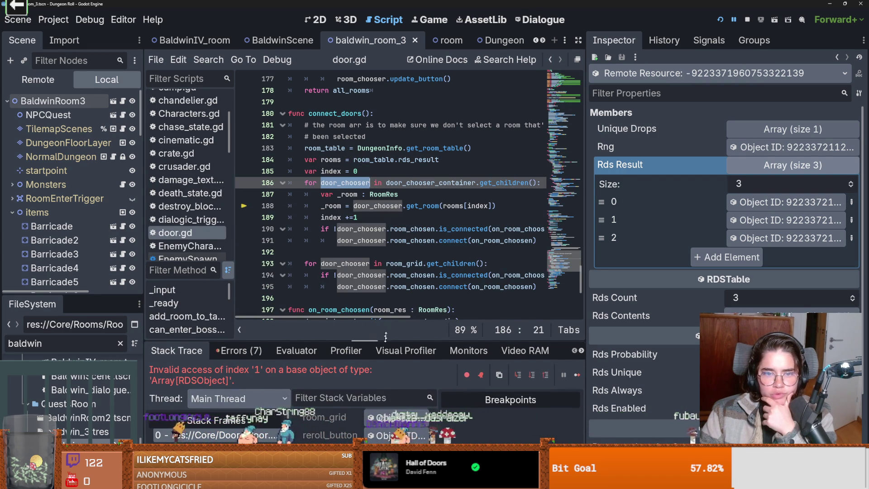
left_click_drag(384, 340, 384, 244)
scroll(360, 353, "down", 3)
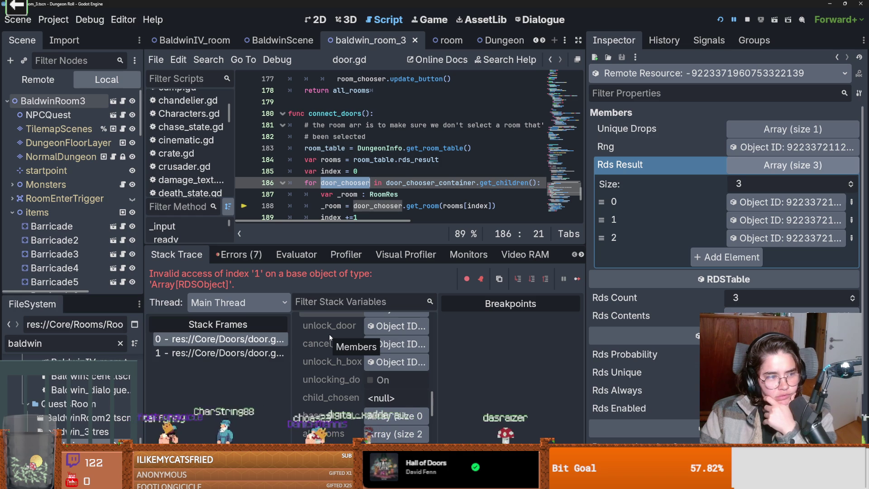
scroll(329, 334, "up", 3)
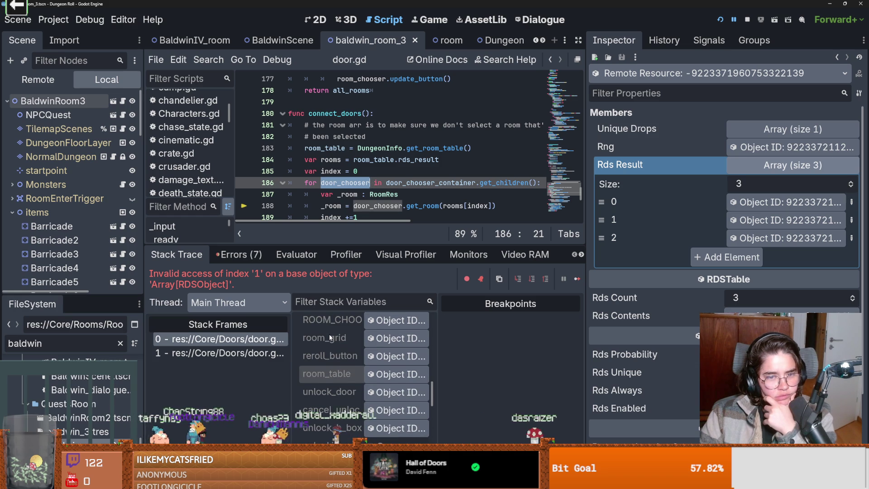
scroll(332, 371, "down", 5)
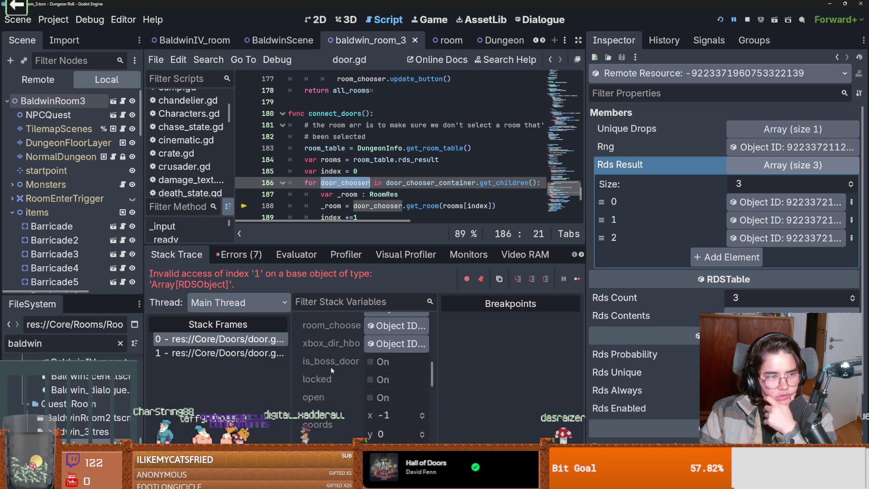
right_click(329, 363)
left_click(328, 362)
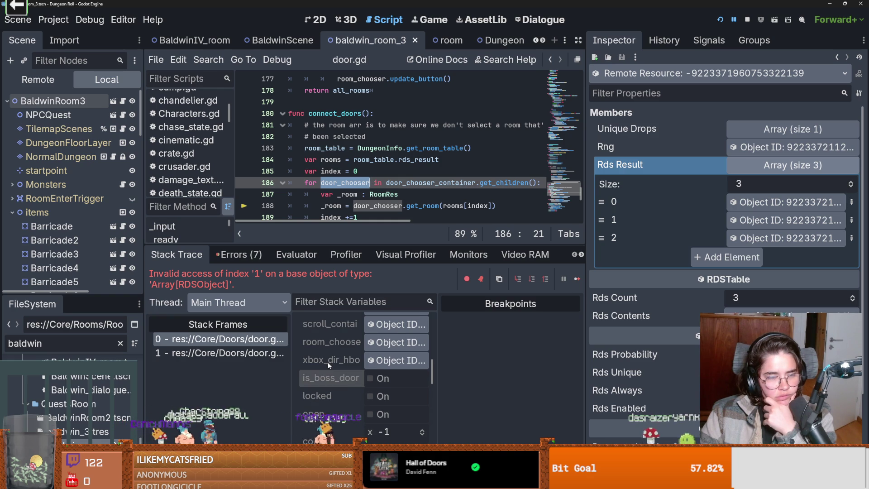
Widen Stack Variables and scroll to Locals, where rooms has one entry and index is 1
scroll(328, 362, "up", 1)
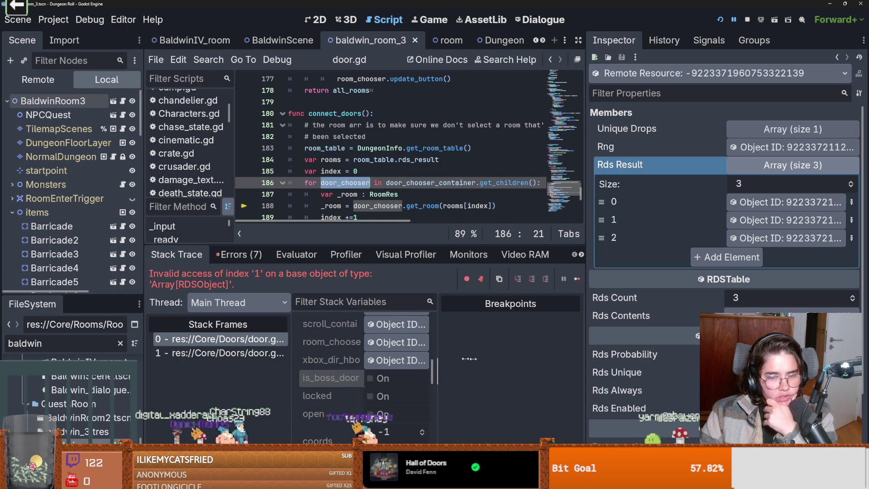
left_click_drag(440, 359, 542, 359)
scroll(365, 361, "up", 2)
scroll(365, 361, "up", 3)
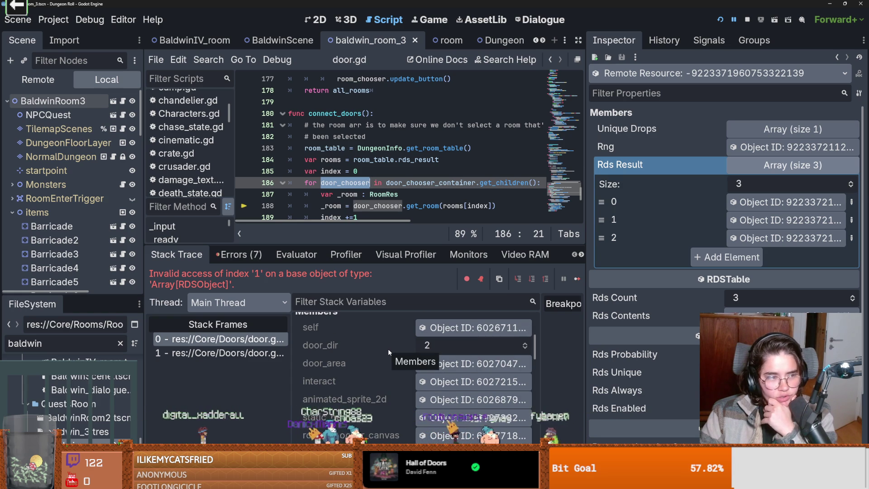
scroll(388, 349, "up", 2)
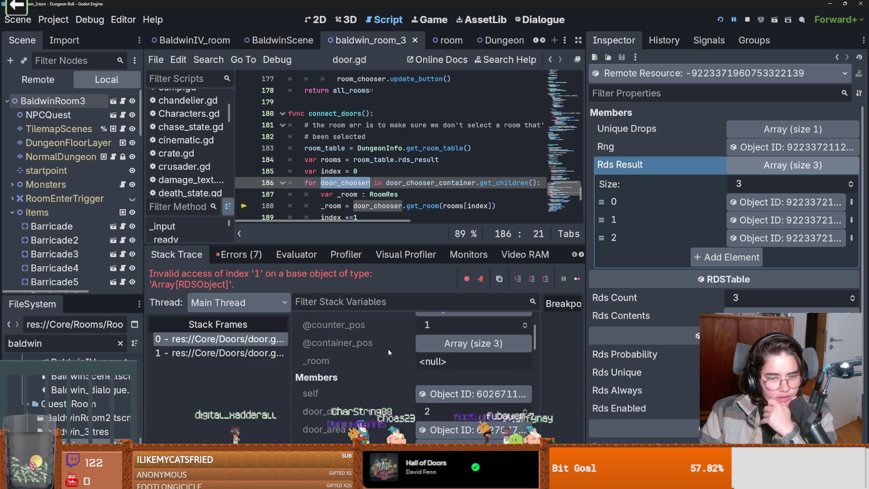
scroll(387, 349, "up", 3)
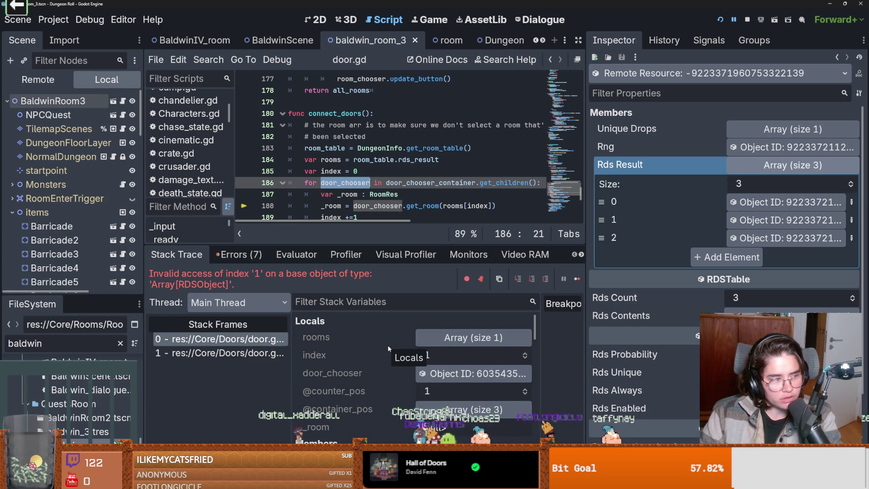
scroll(390, 350, "down", 2)
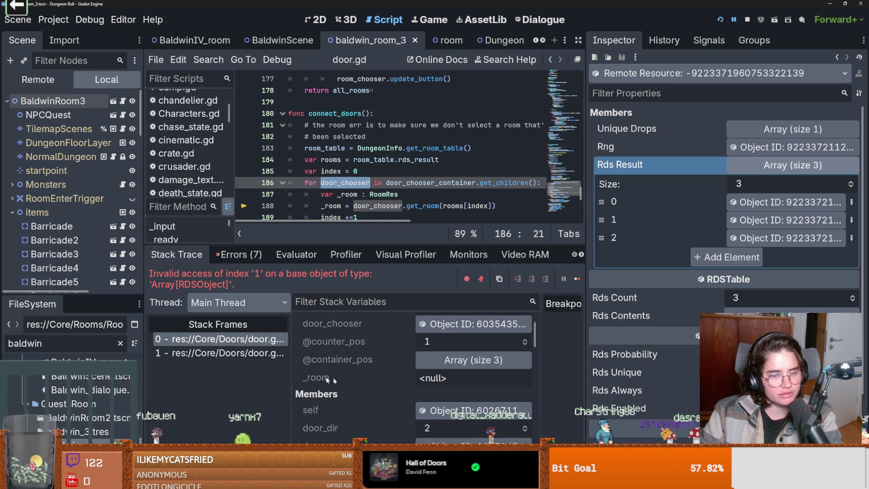
scroll(390, 360, "up", 2)
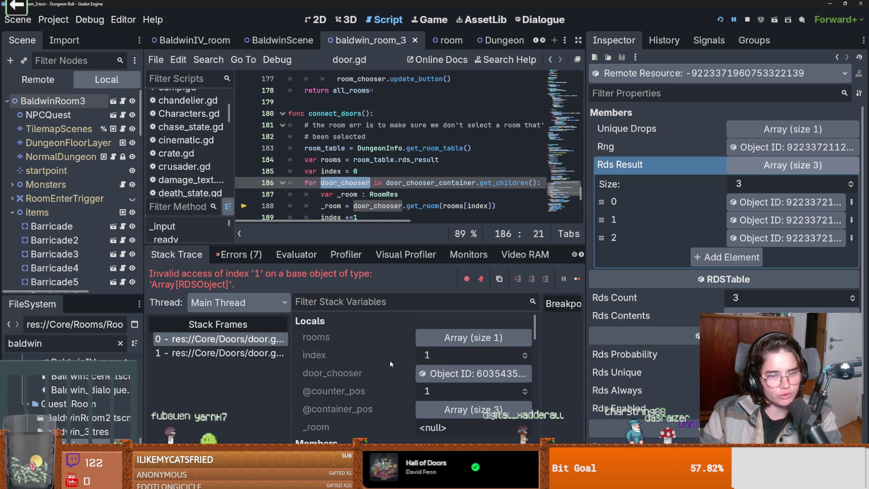
scroll(389, 361, "down", 6)
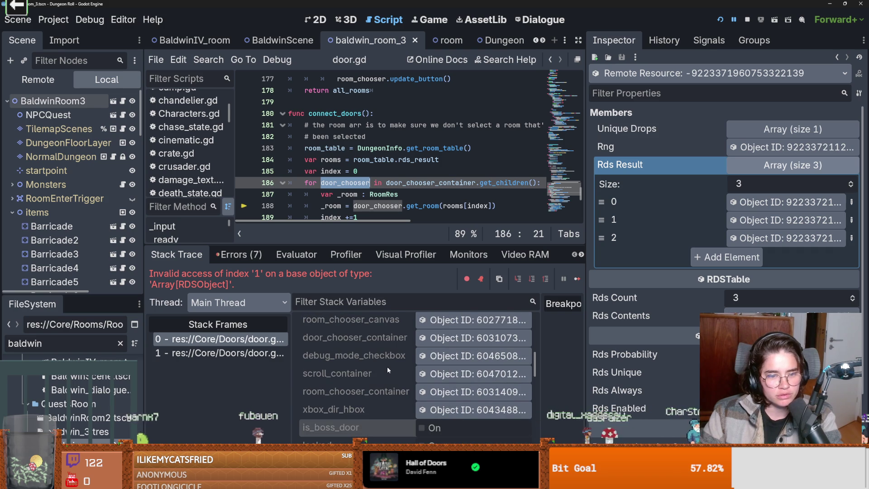
Show door_chooser_container's HBoxContainer properties in the Inspector and browse its layout settings
left_click(439, 342)
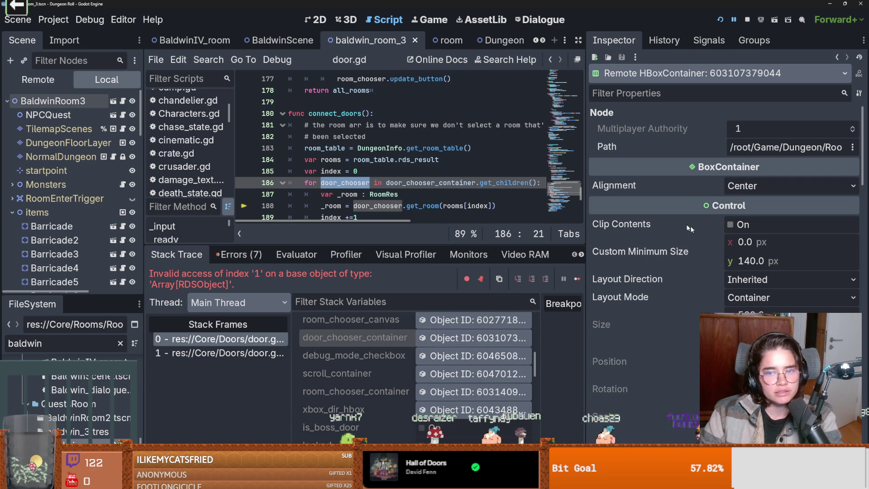
scroll(666, 271, "down", 5)
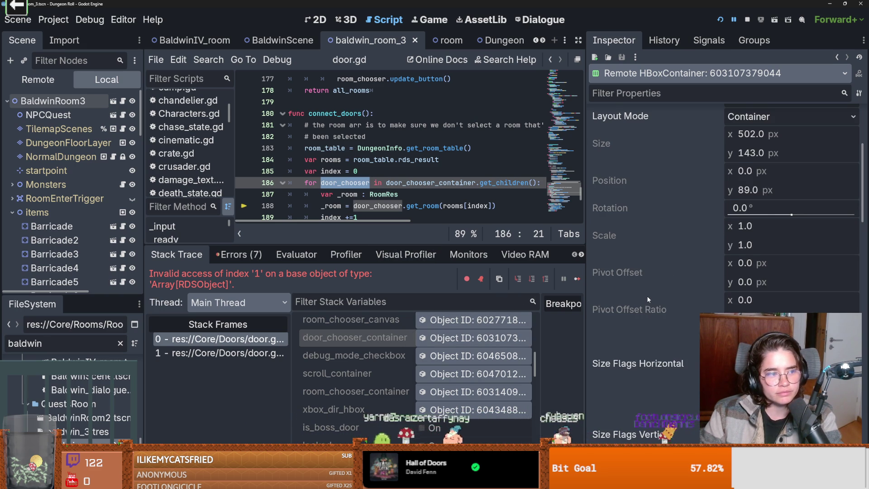
scroll(647, 295, "up", 5)
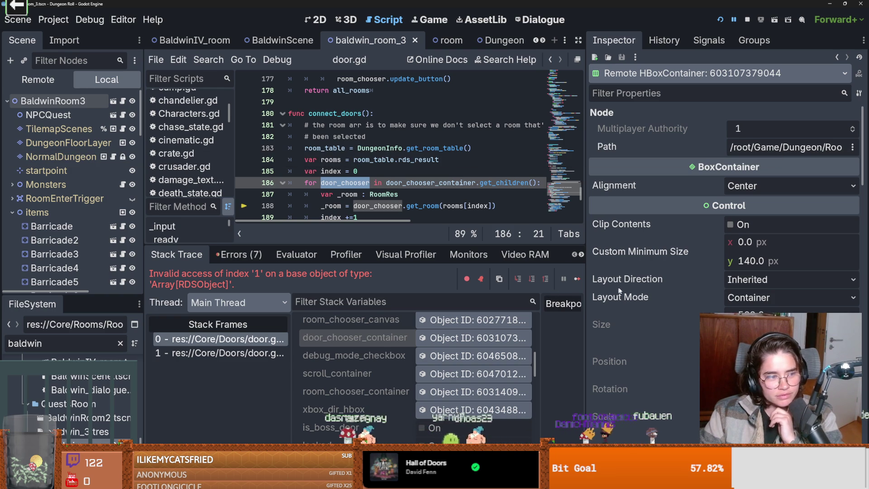
scroll(645, 320, "down", 5)
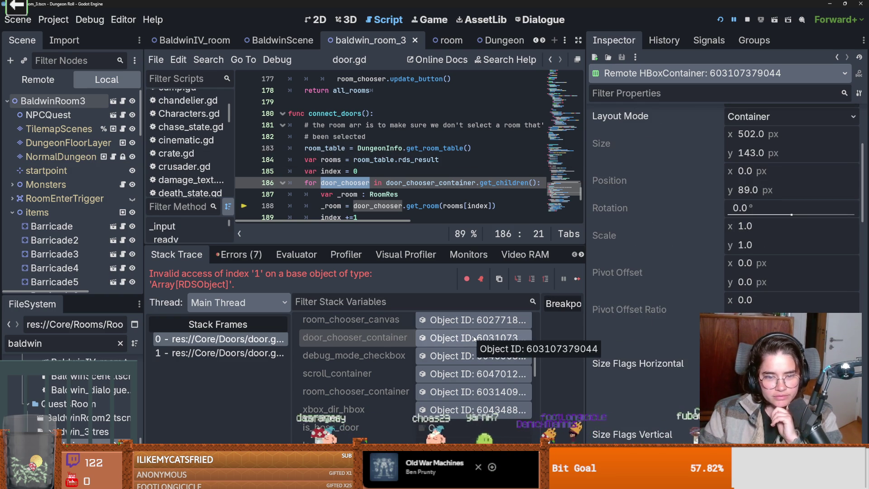
scroll(664, 321, "down", 5)
scroll(666, 325, "up", 10)
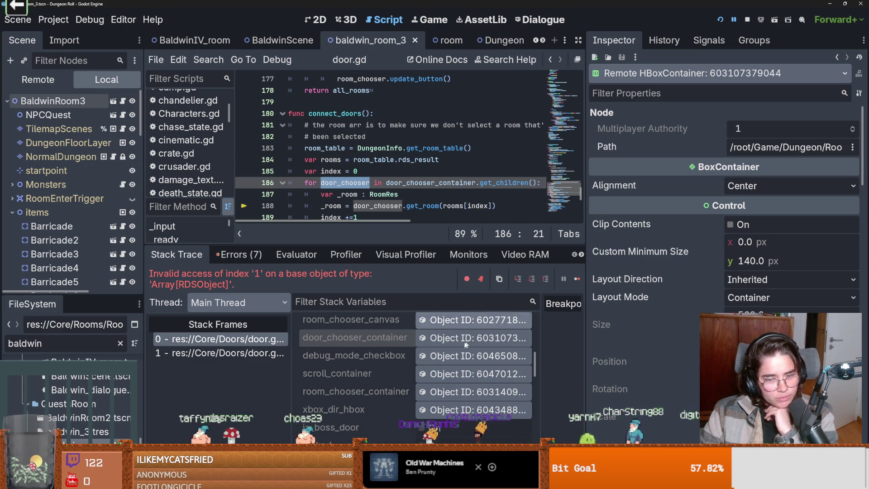
scroll(372, 368, "up", 1)
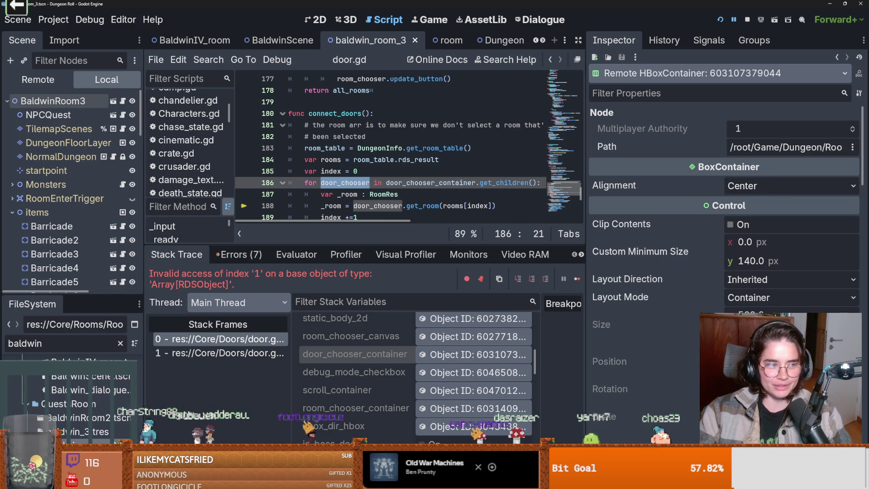
scroll(332, 346, "down", 3)
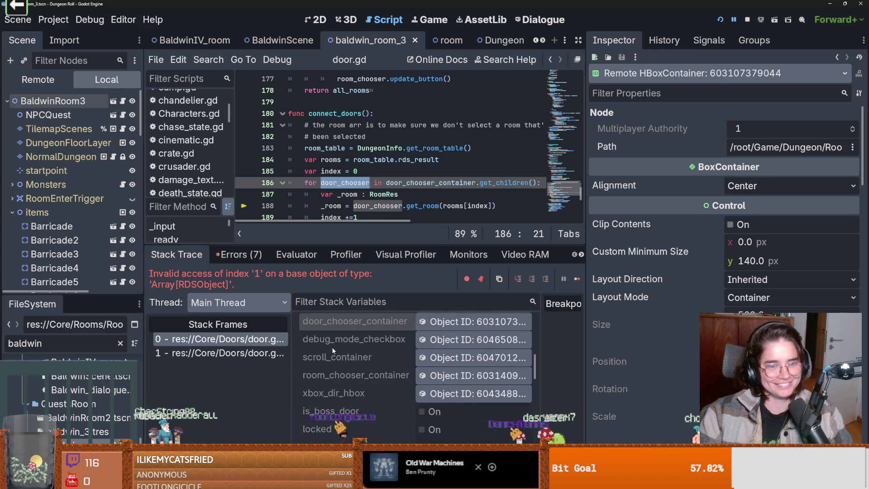
scroll(419, 419, "up", 2)
scroll(419, 419, "up", 2)
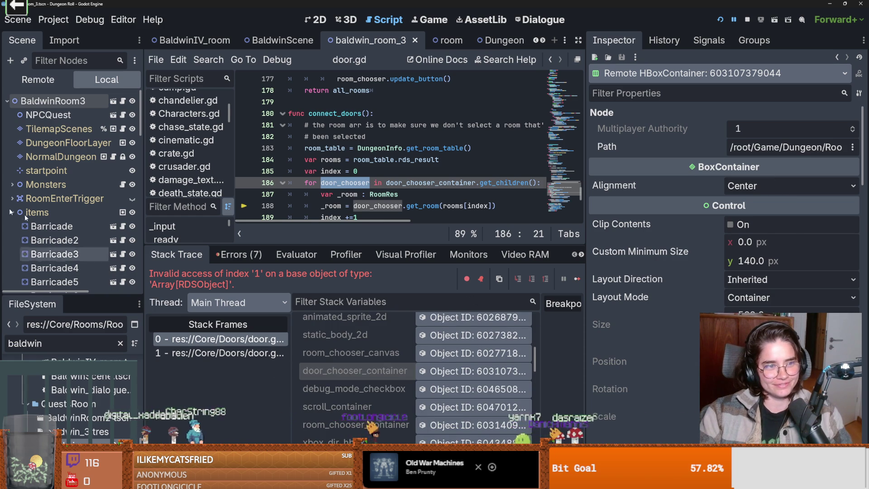
left_click(38, 79)
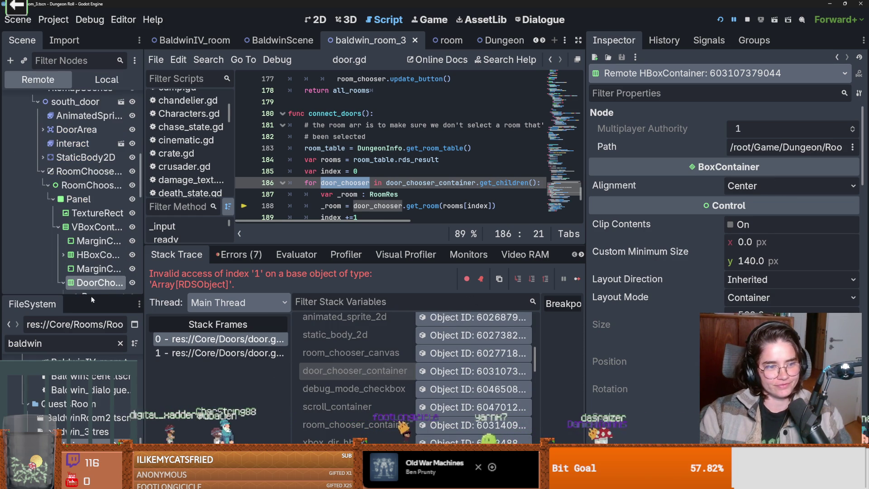
Expand the Remote scene tree and inspect the first and second Room choosers under DoorChooserContainer
left_click_drag(103, 312, 103, 405)
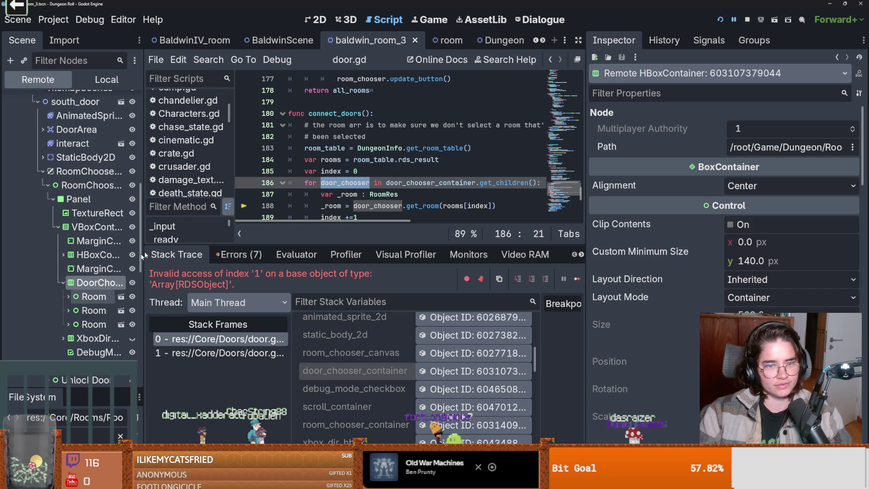
scroll(346, 166, "down", 1)
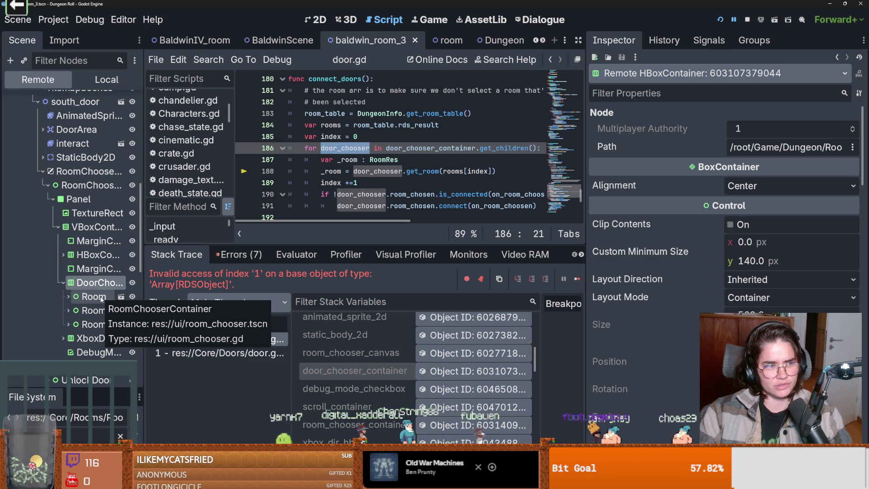
left_click(100, 297)
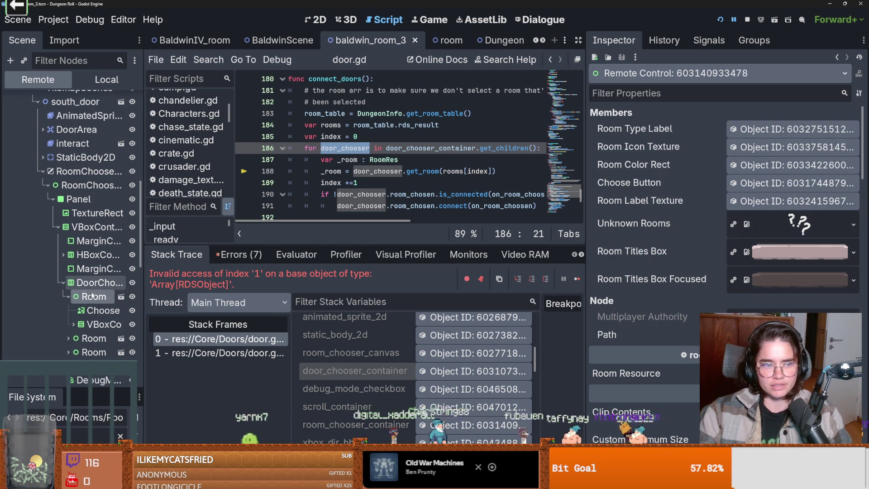
left_click(93, 310)
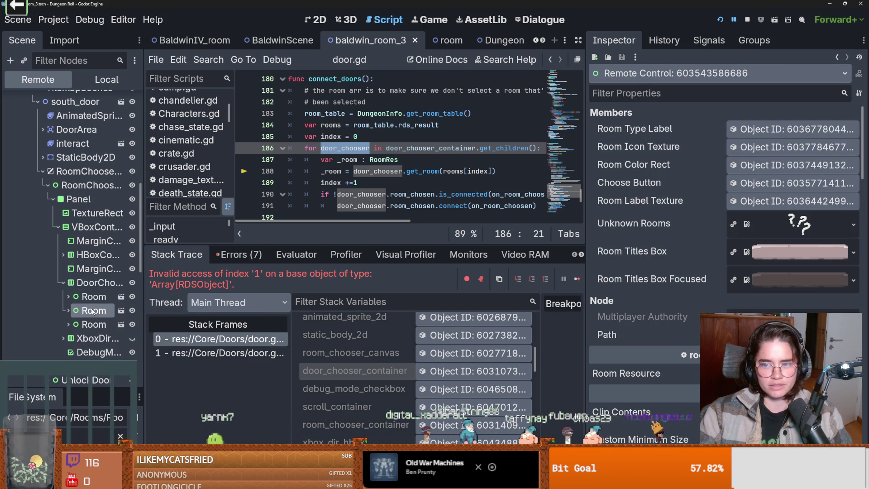
left_click(68, 310)
left_click(67, 311)
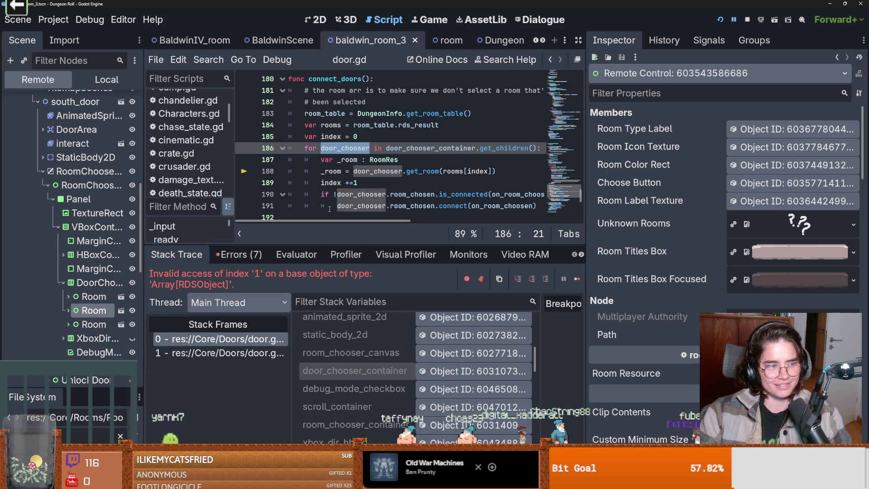
mouse_move(361, 199)
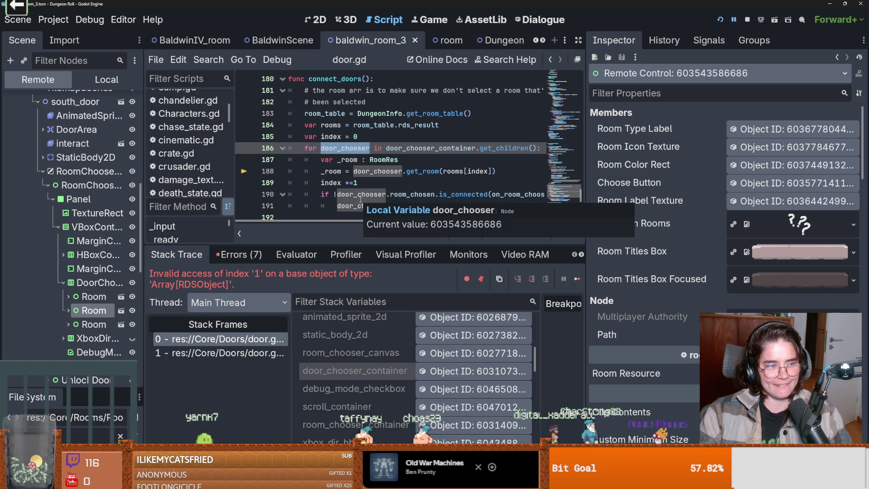
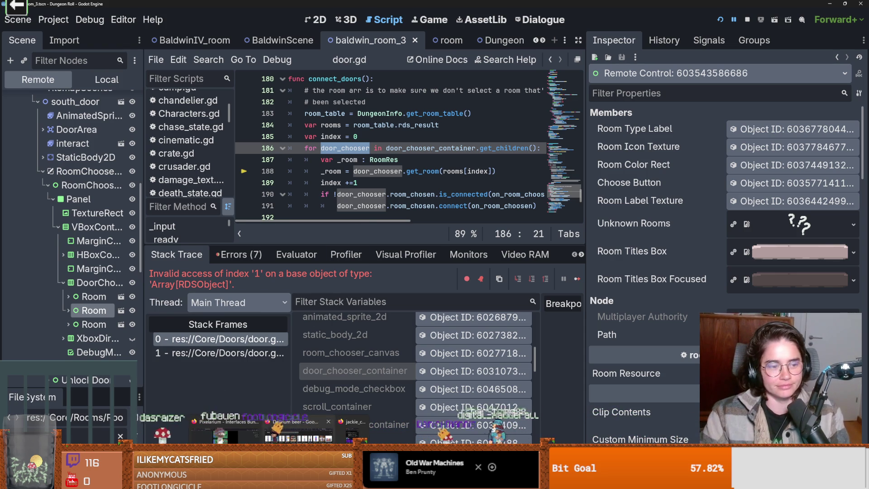
Select door_chooser and the get_room call on door.gd line 188
double_click(396, 173)
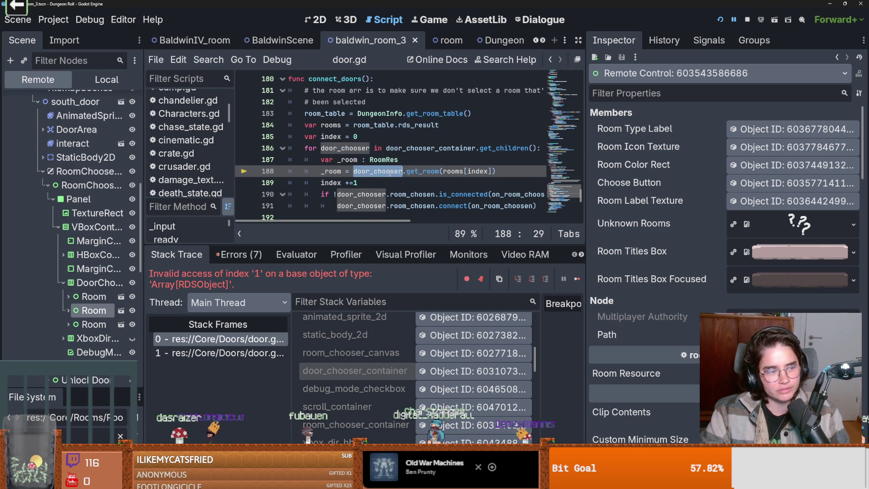
mouse_move(390, 173)
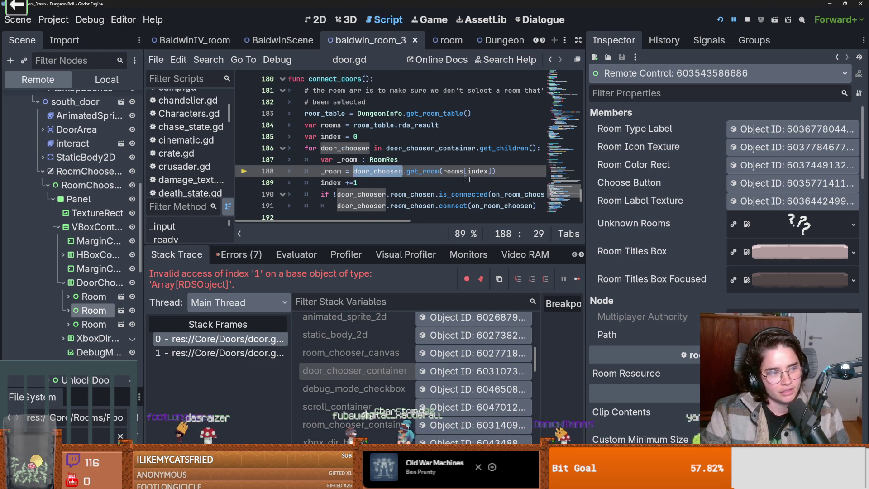
double_click(422, 171)
In room_chooser.gd's _ready, delete the blank lines before update_button()
left_click(122, 297)
left_click(125, 101)
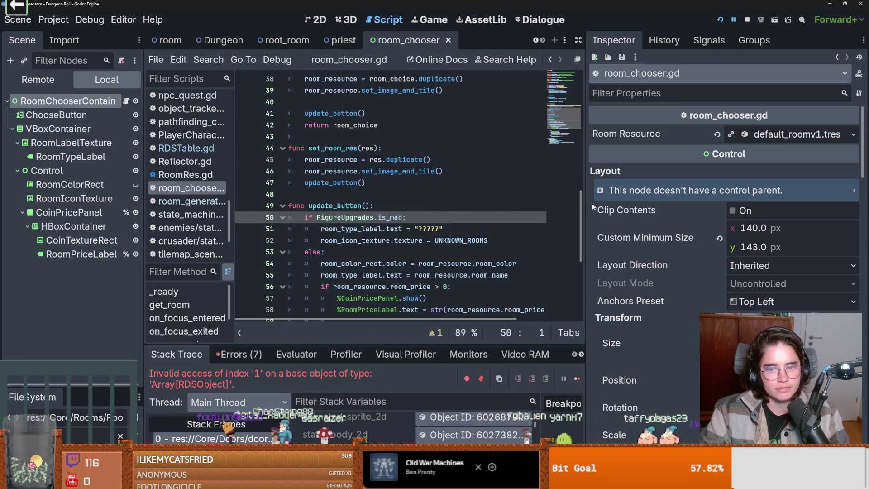
mouse_move(586, 206)
left_mouse_down()
mouse_move(716, 205)
mouse_move(715, 123)
mouse_move(706, 175)
left_mouse_up()
left_click(328, 126)
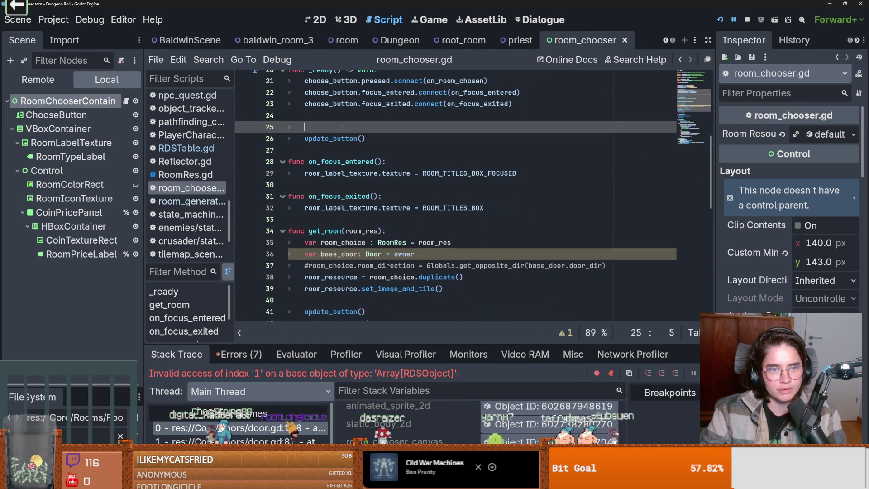
key("BackSpace")
key("BackSpace")
key("BackSpace")
Review the get_room function definition, then return to door.gd at paused line 188
scroll(345, 158, "up", 1)
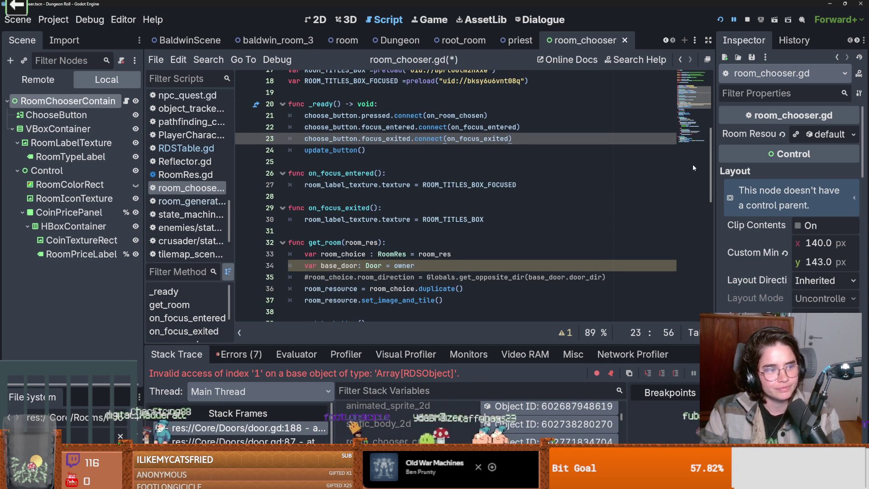
mouse_move(710, 149)
left_mouse_down()
mouse_move(710, 129)
mouse_move(709, 162)
left_mouse_up()
scroll(510, 156, "down", 2)
left_click(323, 151)
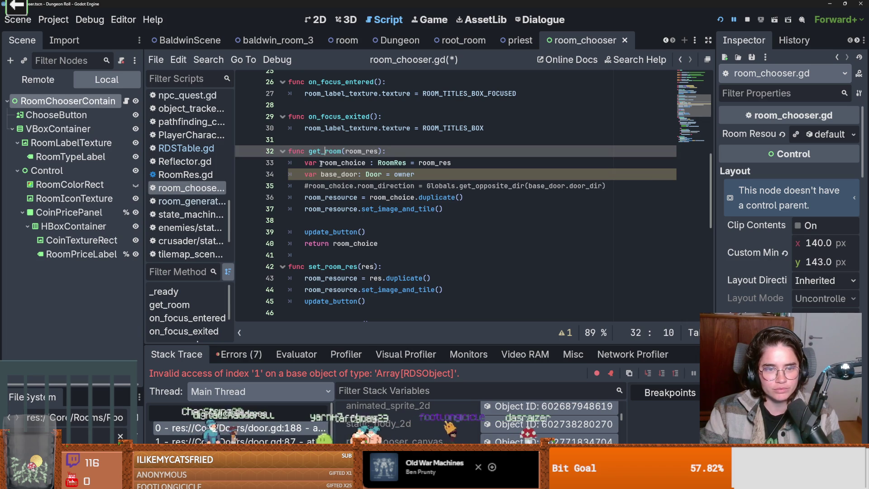
left_click(294, 425)
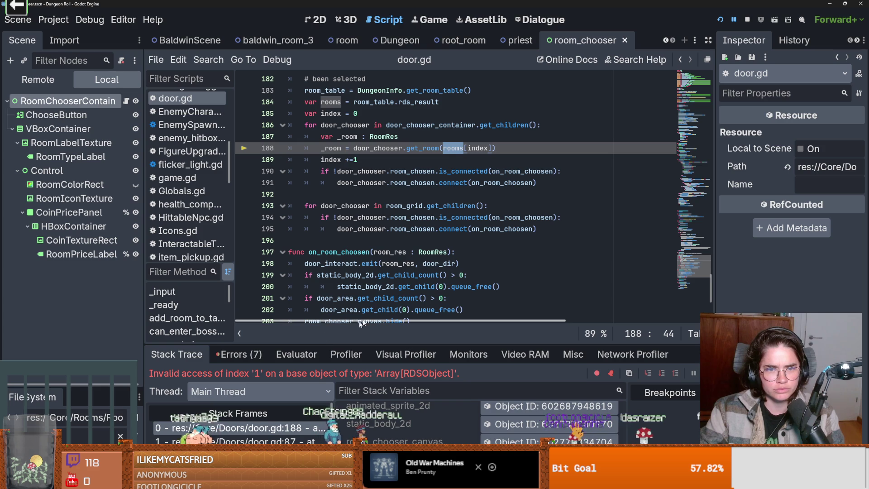
Enlarge the debugger panel, expand the rooms array and inspect its resource
left_click_drag(370, 342, 370, 247)
scroll(367, 359, "up", 5)
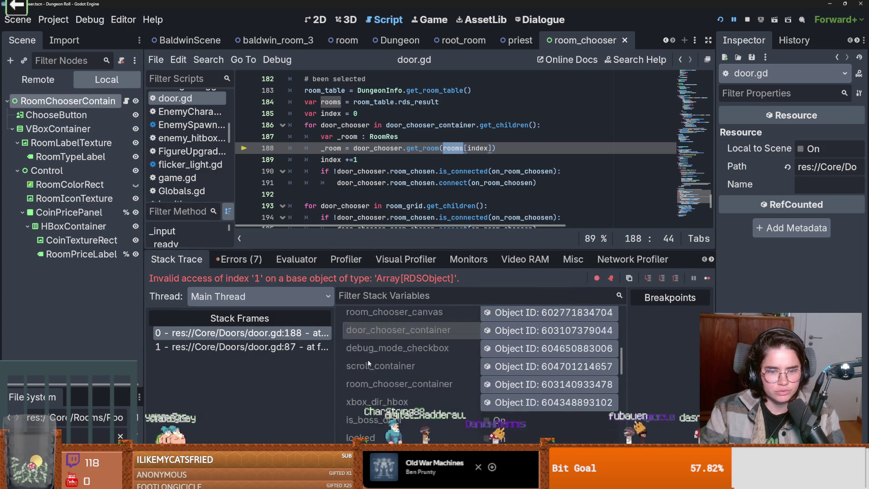
scroll(375, 375, "up", 5)
scroll(384, 373, "down", 2)
scroll(400, 372, "up", 2)
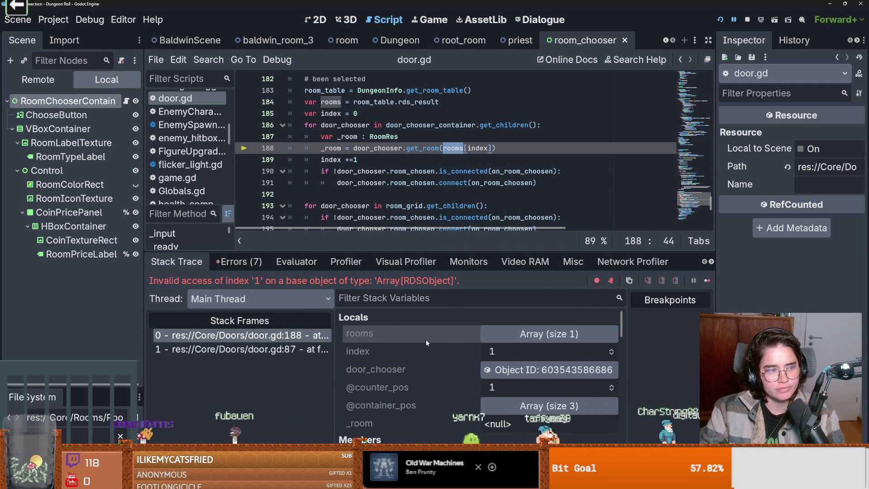
left_click(508, 335)
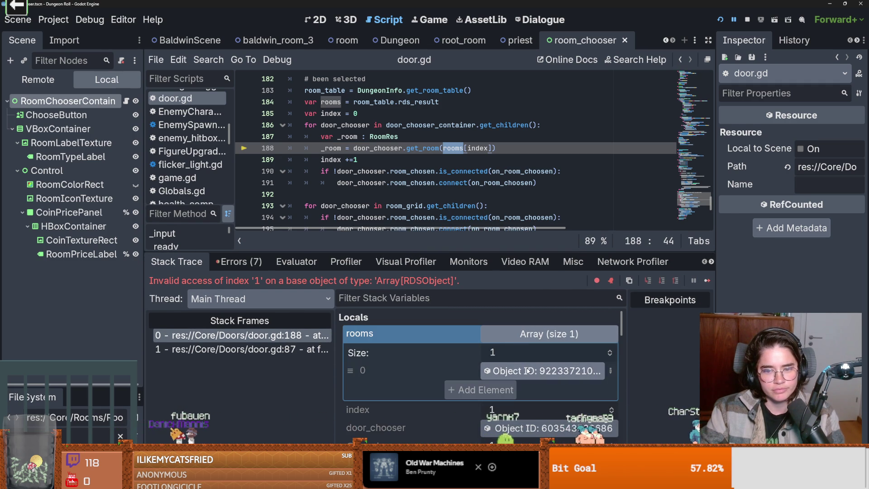
left_click(542, 370)
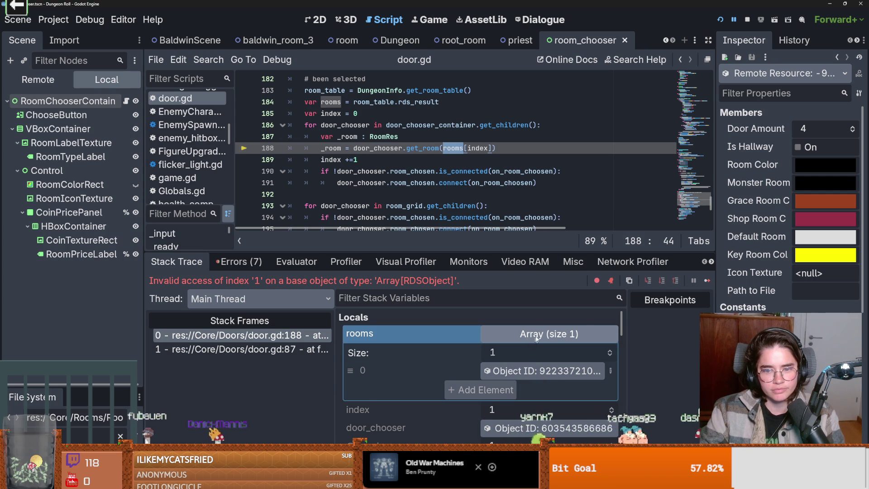
scroll(410, 163, "up", 2)
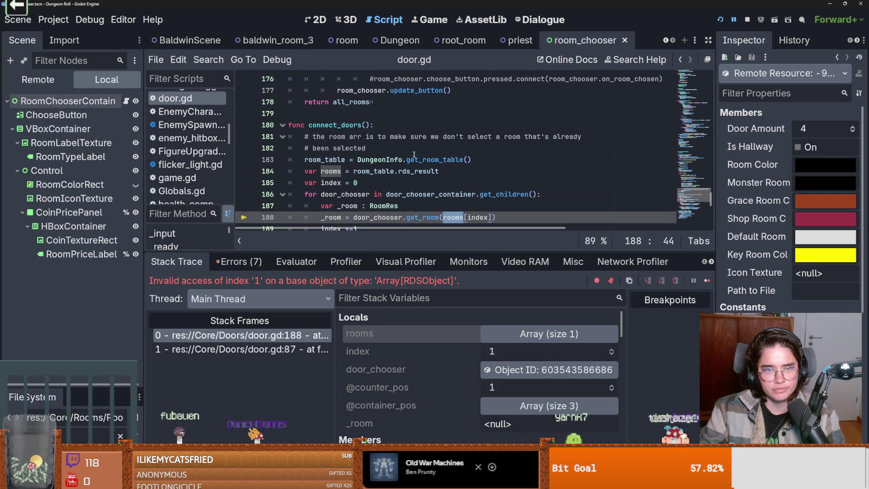
scroll(469, 383, "down", 3)
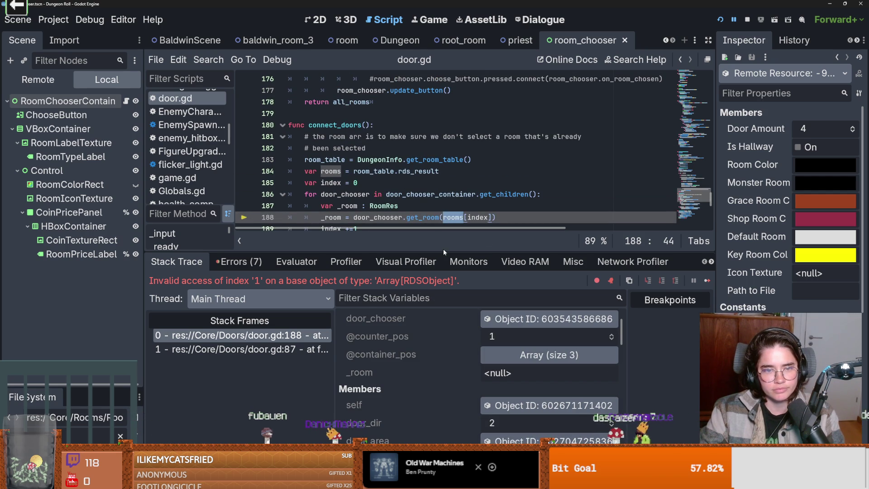
left_click_drag(443, 250, 442, 228)
scroll(449, 323, "up", 2)
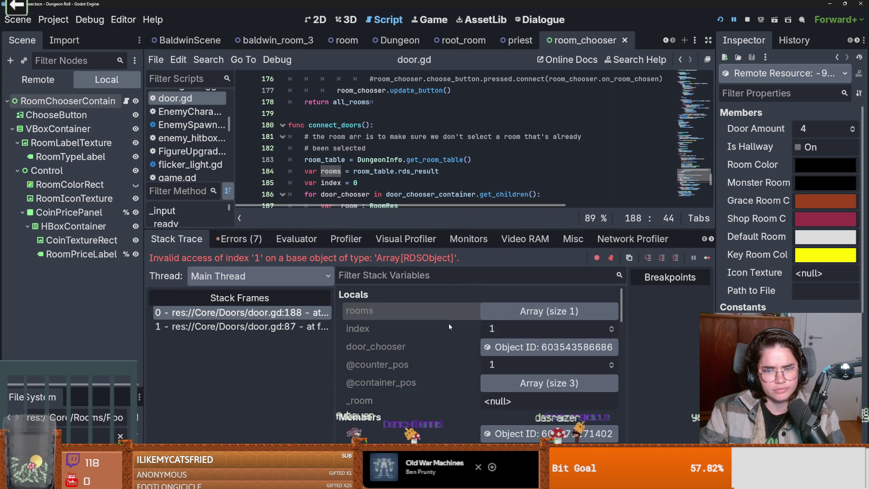
left_click(509, 382)
scroll(517, 393, "down", 3)
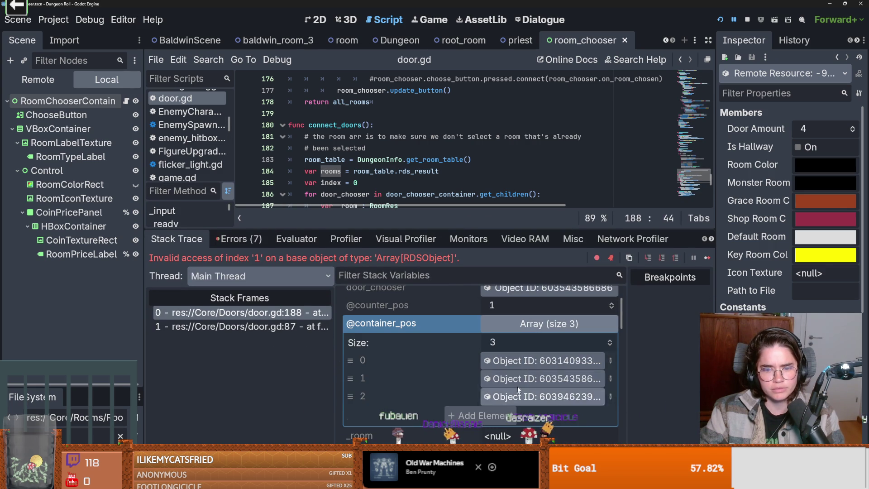
left_click(520, 361)
Recheck the rooms array's single room resource and door_chooser, then shrink the debugger
scroll(496, 336, "up", 2)
scroll(498, 344, "up", 1)
left_click(521, 311)
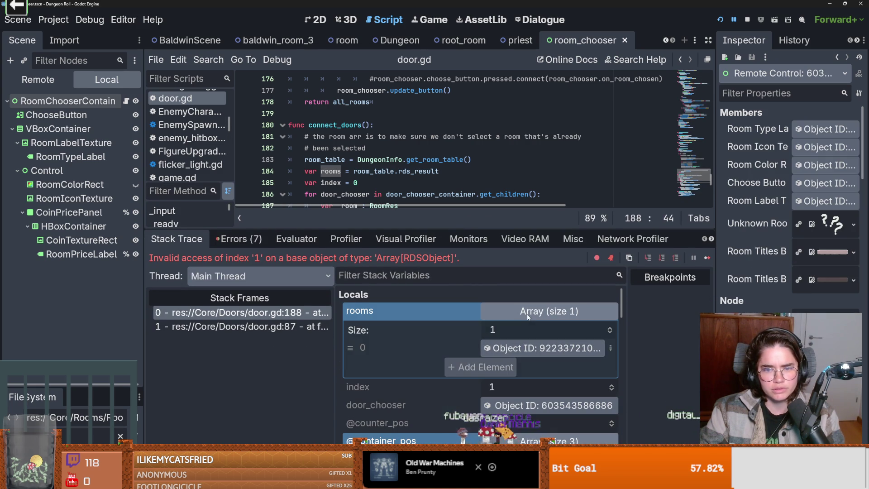
left_click(525, 348)
left_click(496, 311)
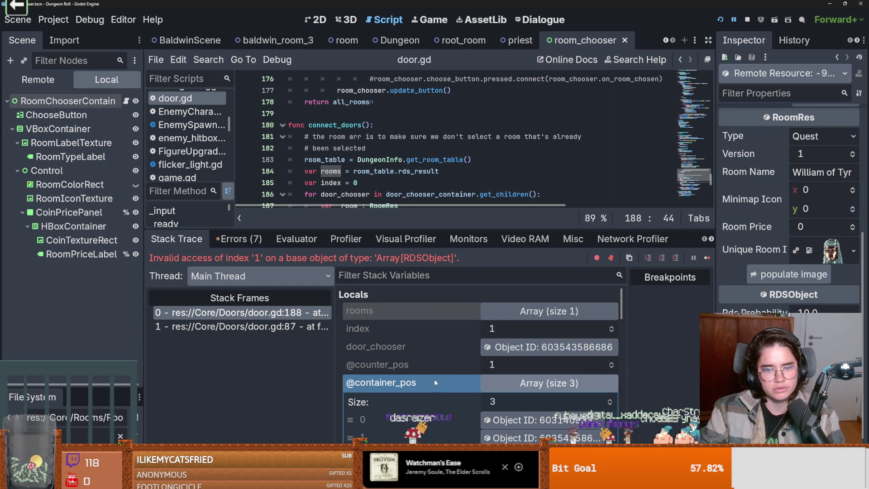
left_click(498, 348)
left_click(547, 311)
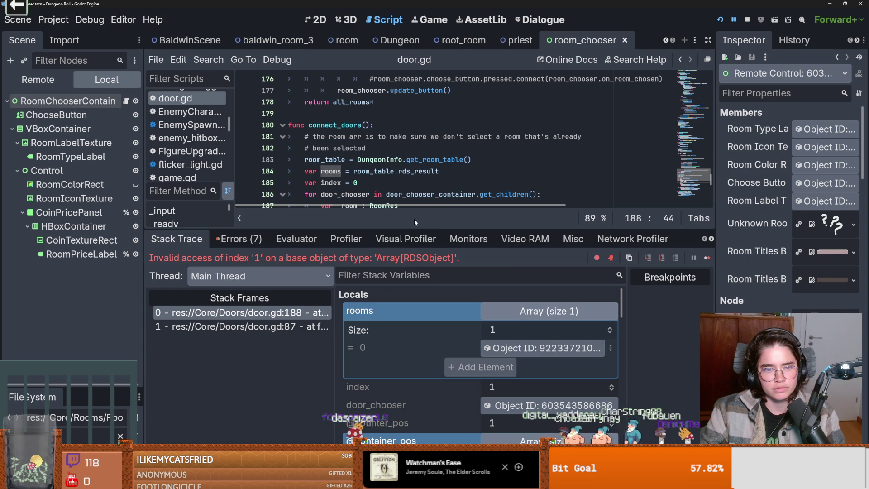
mouse_move(413, 228)
left_mouse_down()
mouse_move(142, 300)
mouse_move(271, 292)
left_mouse_up()
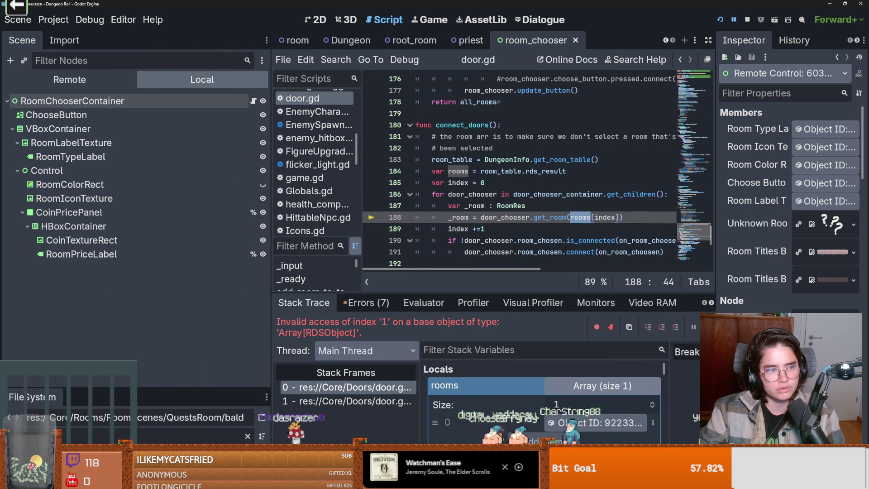
Enlarge the file browser, clear the baldwin filter and save the open scene
left_click_drag(163, 388, 172, 196)
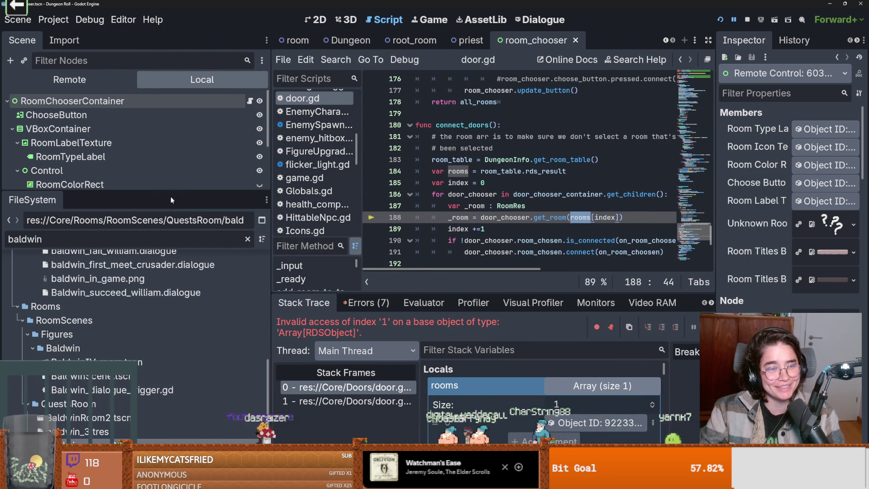
left_click_drag(271, 281, 216, 282)
scroll(185, 348, "up", 5)
key("ctrl+s")
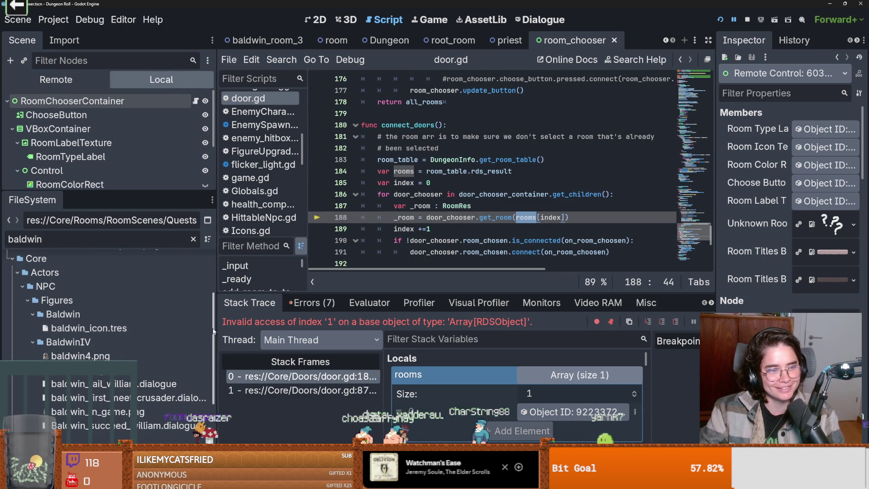
scroll(113, 328, "up", 3)
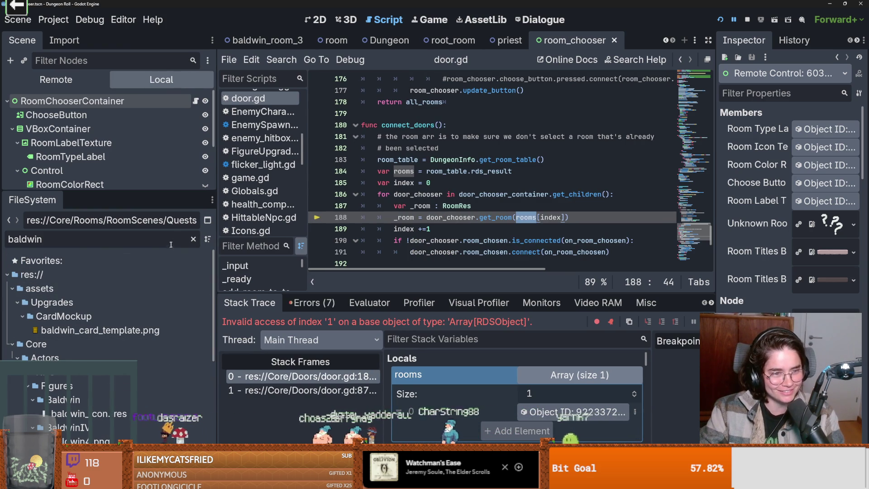
left_click(192, 239)
key("ctrl+s")
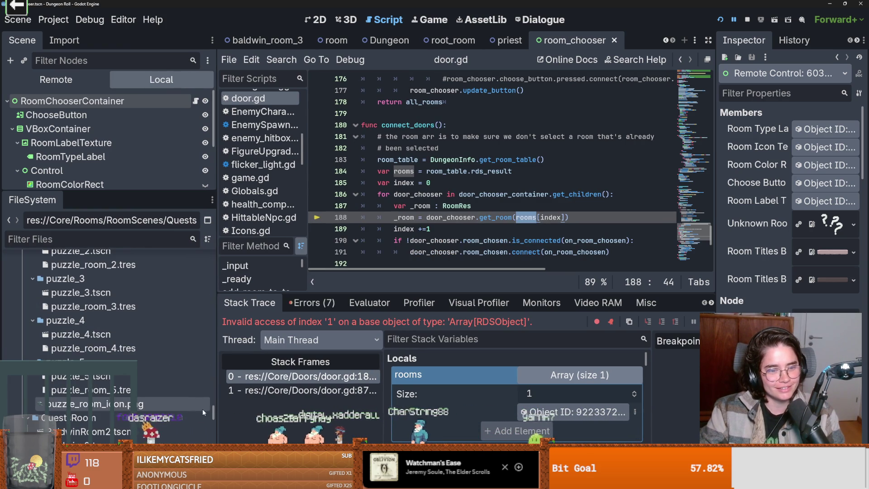
Filter files by 'room' and inspect RoomLootTable.tres, including its second page of entries
scroll(35, 337, "up", 10)
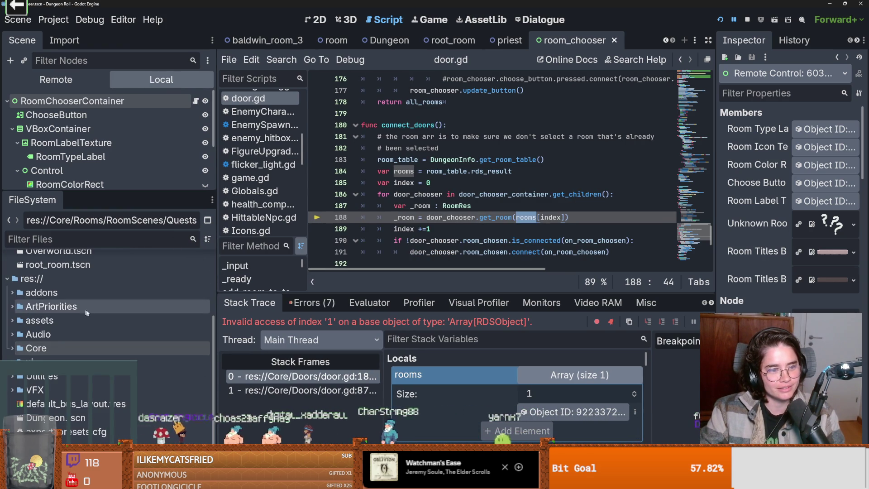
scroll(35, 337, "up", 2)
left_click(8, 260)
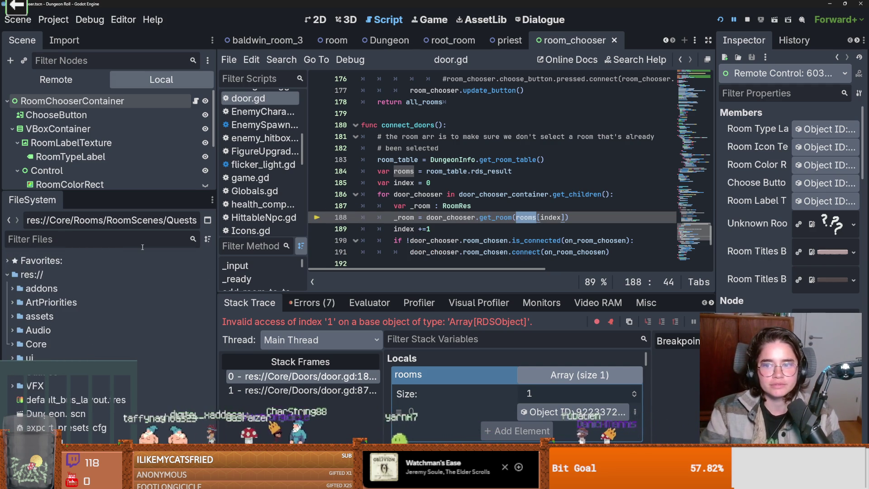
type("room")
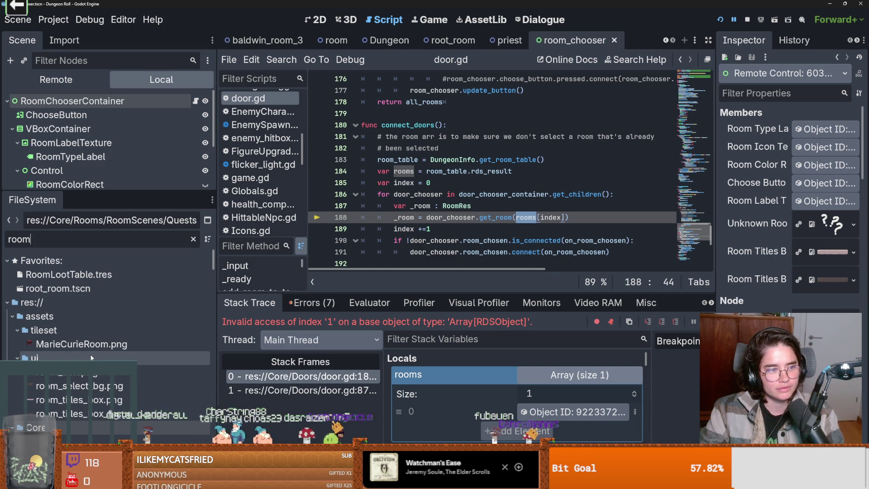
scroll(101, 317, "down", 3)
scroll(99, 294, "up", 3)
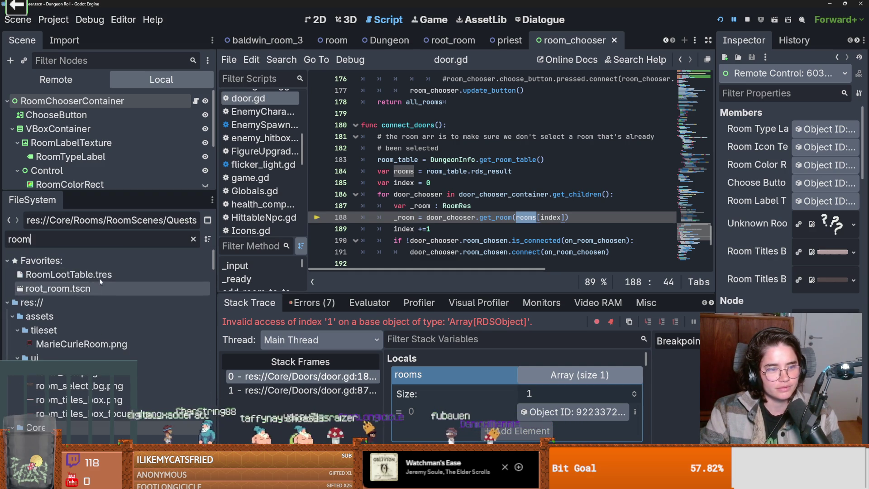
left_click(99, 274)
left_click(99, 281)
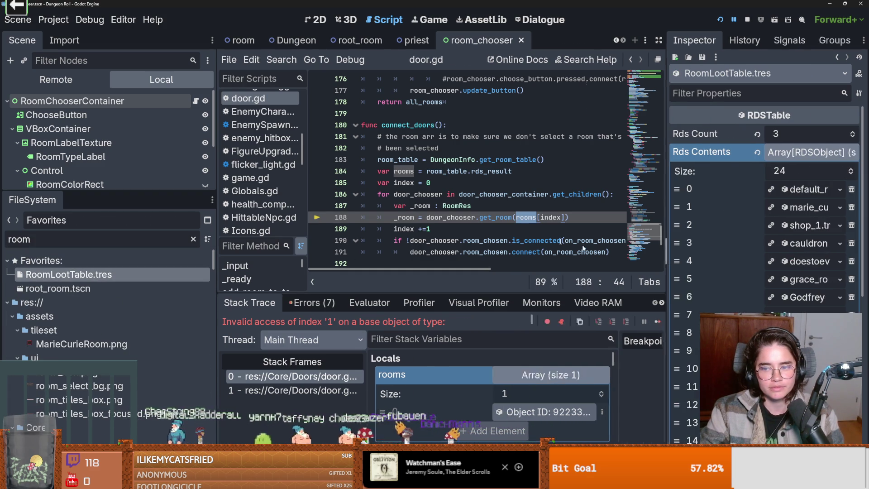
scroll(701, 300, "down", 5)
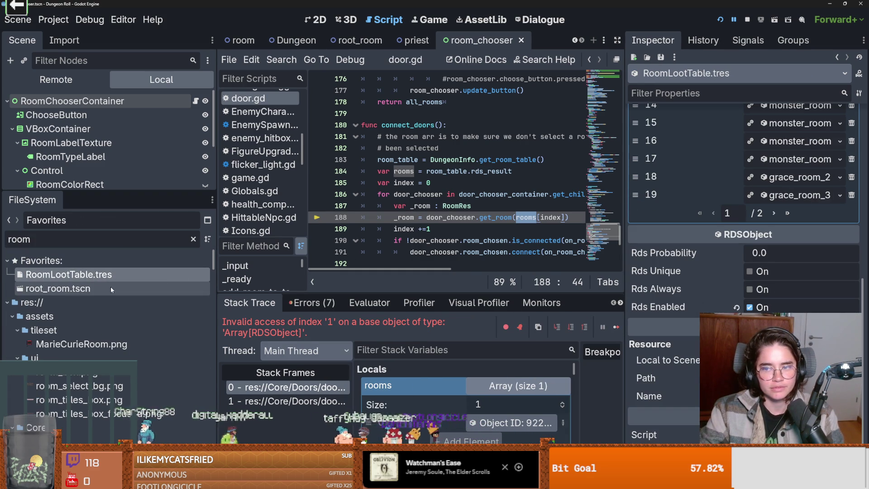
left_click(774, 212)
scroll(700, 241, "up", 3)
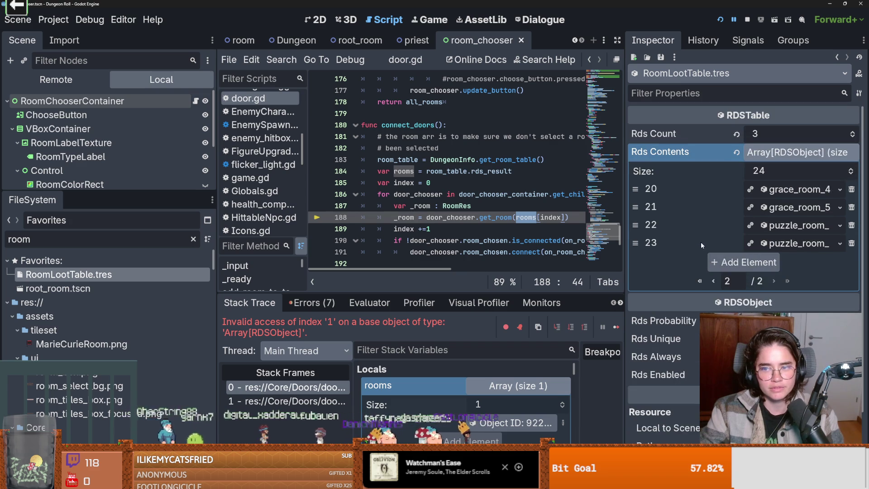
Filter by 'baldwin', view baldwin_3.tres and baldwin_room_2.tres, then relaunch the game
double_click(93, 244)
type("bal")
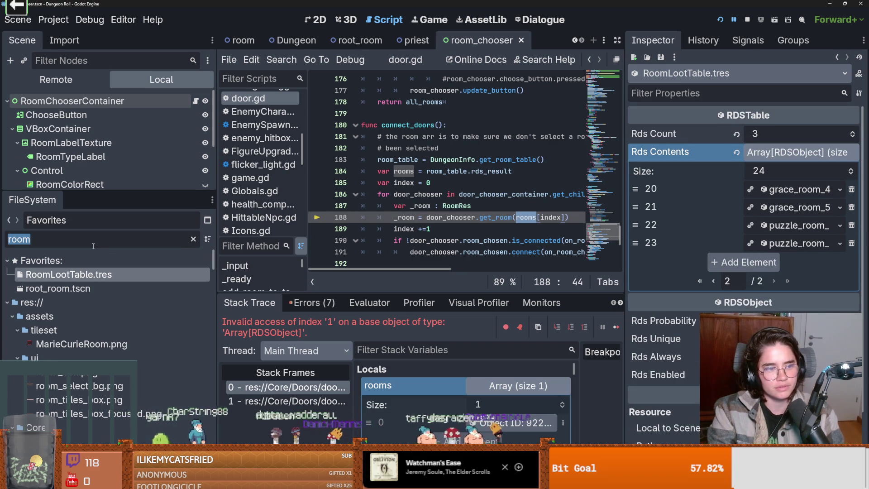
type("dwin")
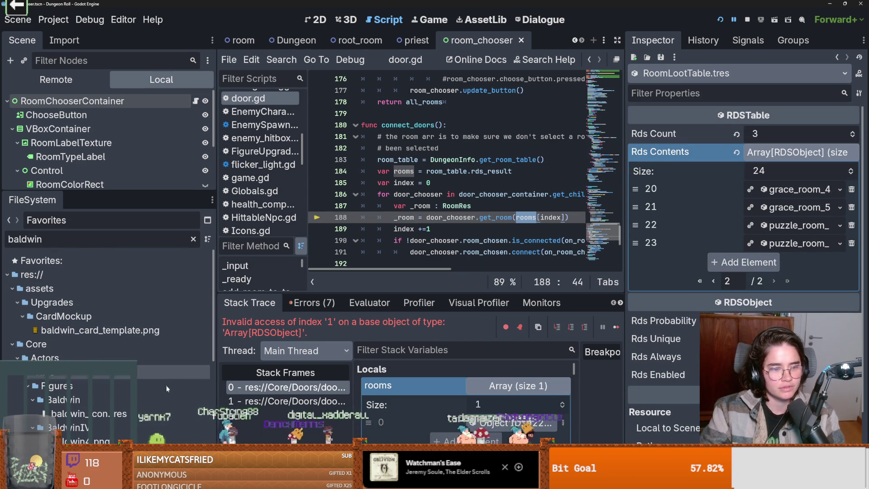
scroll(167, 389, "down", 5)
left_click(164, 432)
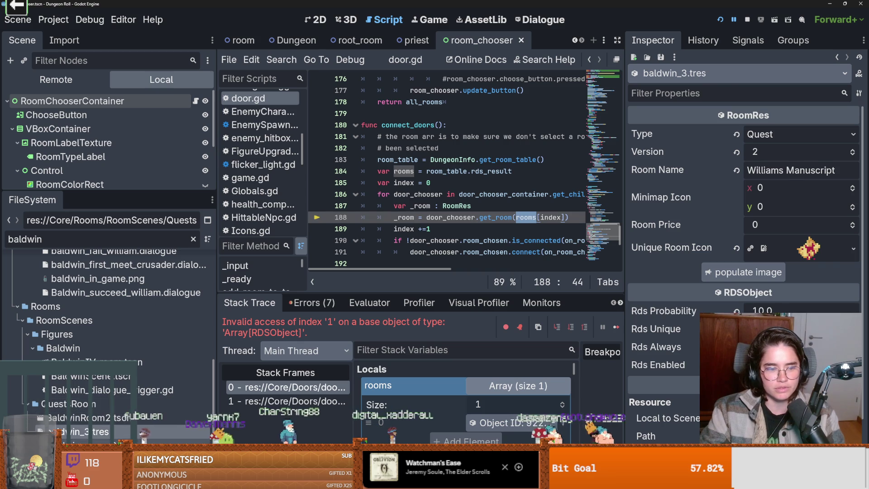
left_click(171, 419)
key("F5")
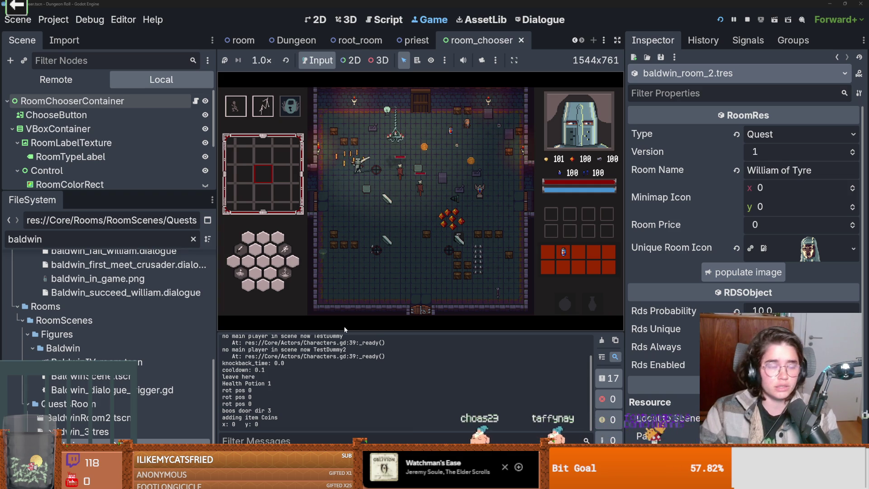
Open room_chooser.gd from the room chooser node and scroll through update_button()
left_click_drag(168, 189, 169, 291)
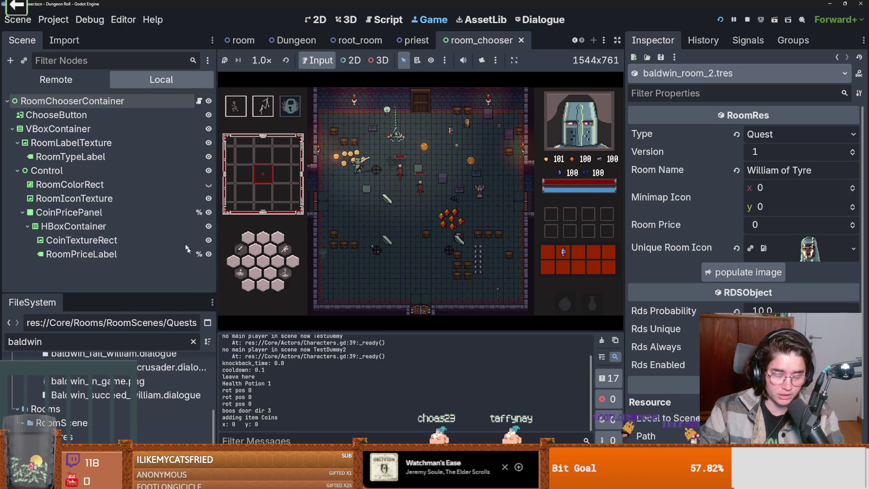
left_click(199, 101)
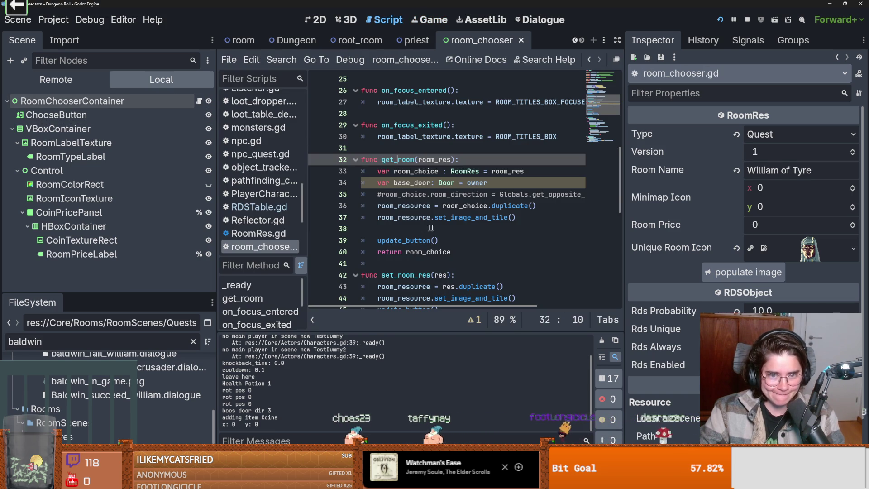
left_click(612, 88)
scroll(594, 172, "down", 10)
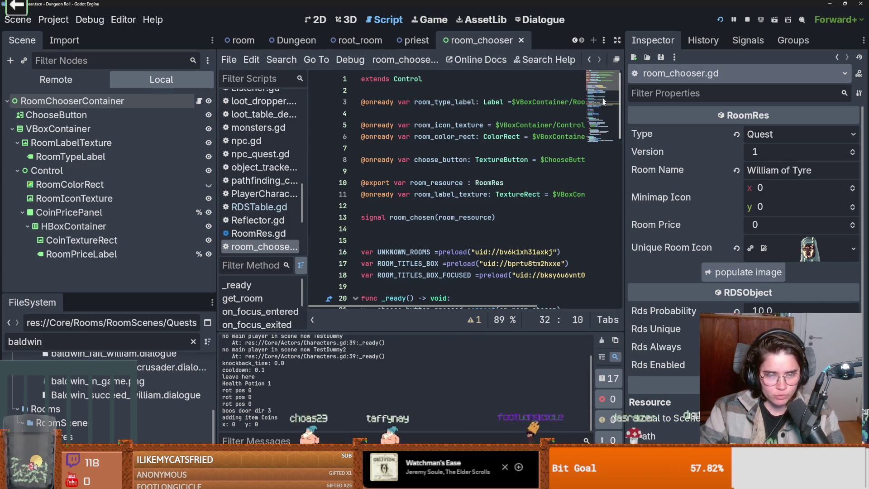
scroll(594, 239, "down", 1)
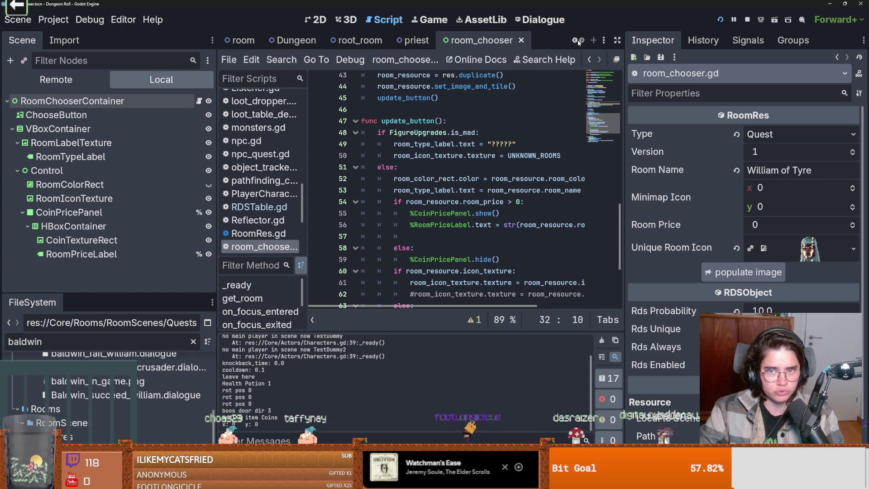
scroll(428, 36, "up", 2)
key("alt+Tab")
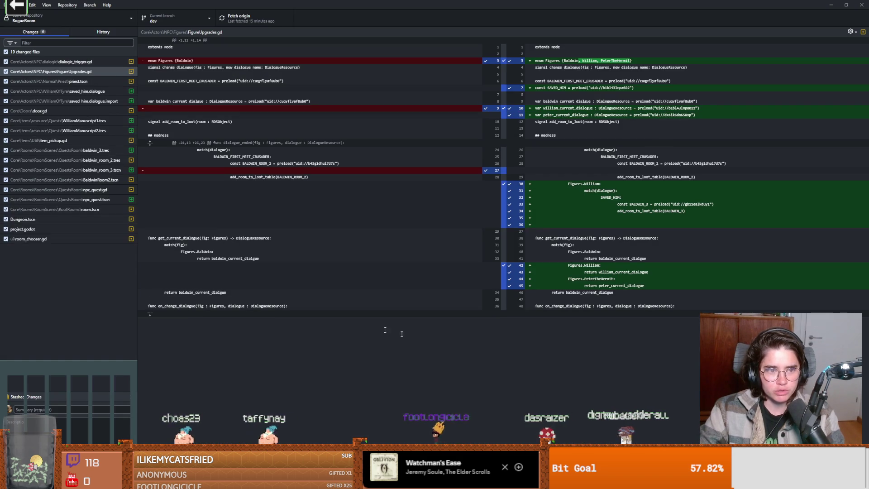
Commit the 19 changed files with summary 'manuscript quest done' and push to origin
type("manuscript quest done")
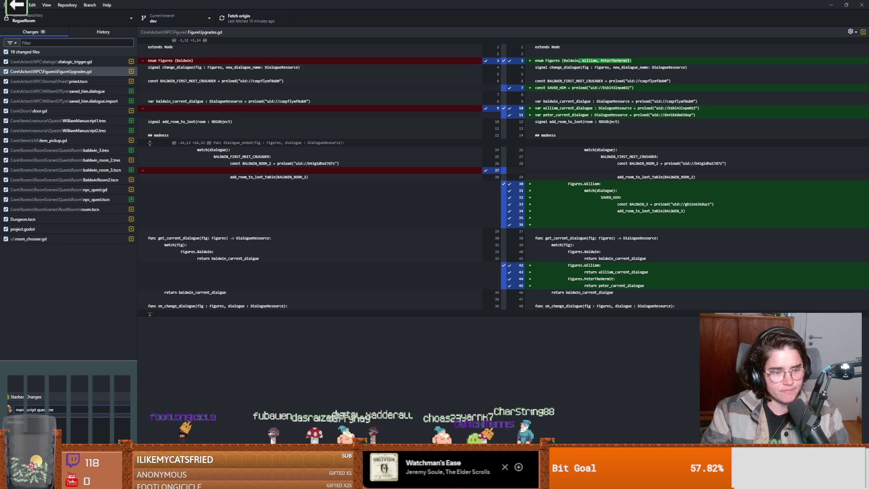
key("ctrl+Return")
key("ctrl+p")
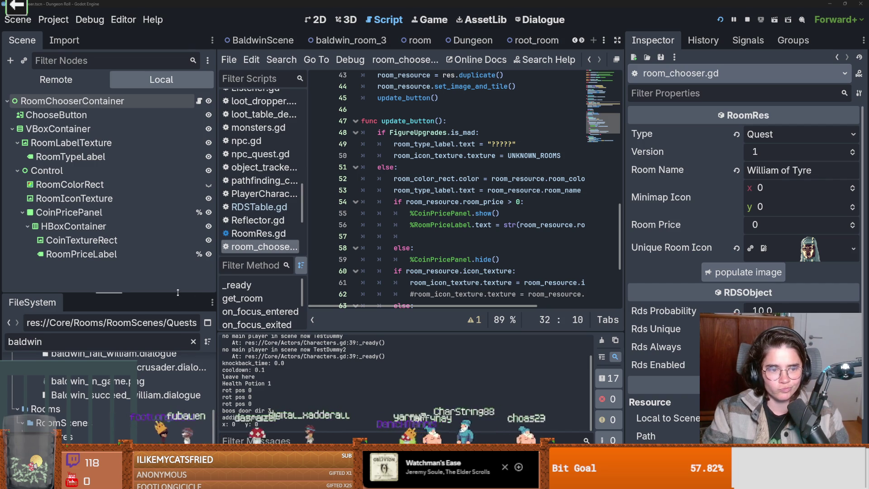
Enlarge the FileSystem dock and clear the 'baldwin' text from Filter Files
left_click_drag(178, 292, 178, 217)
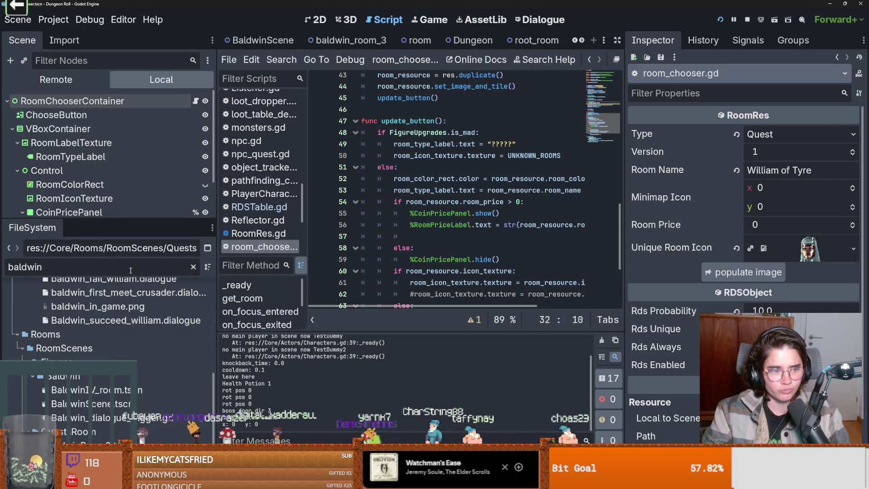
key("ctrl+a")
key("BackSpace")
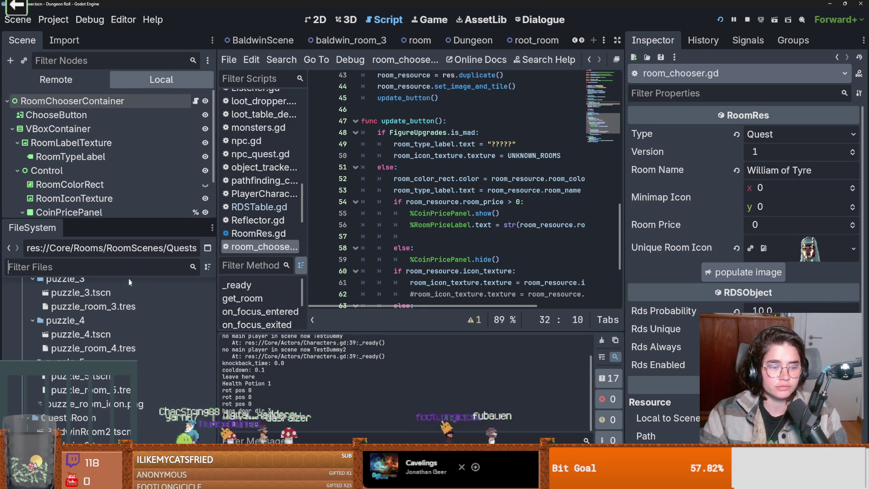
key("Down")
key("Down")
key("Up")
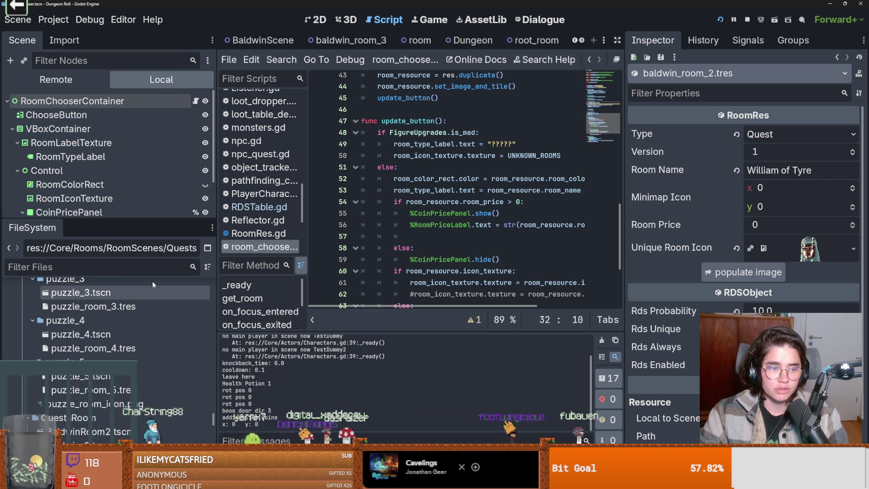
Scroll the open scene tabs back and forth to bring room_chooser into view
mouse_move(378, 34)
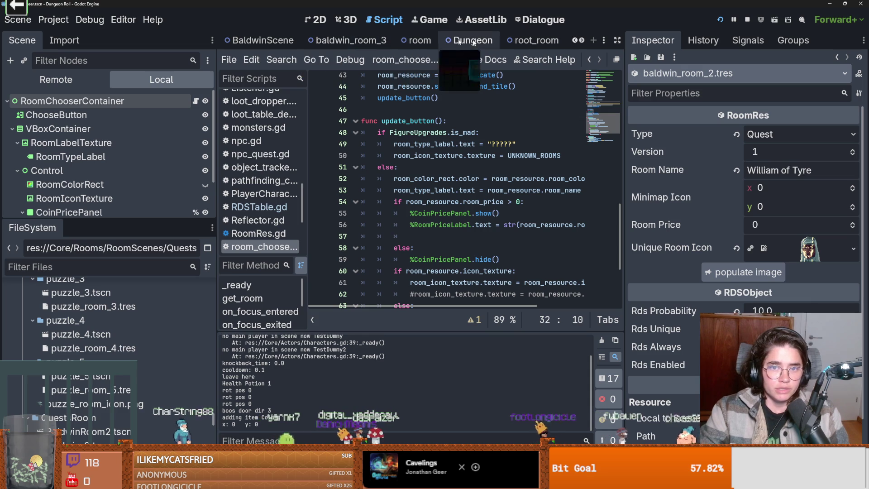
left_click(582, 43)
left_click(583, 43)
left_click(575, 41)
left_click(575, 41)
left_click(575, 41)
left_click(582, 42)
left_click(581, 42)
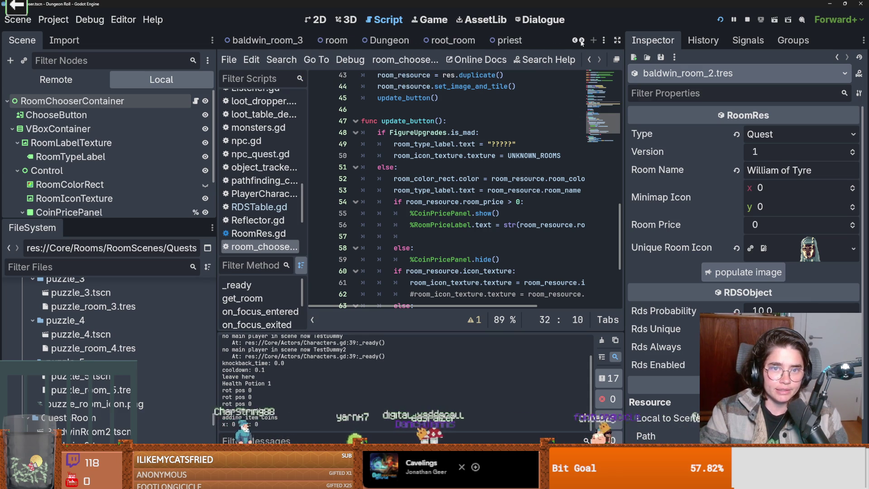
left_click(582, 41)
left_click(59, 262)
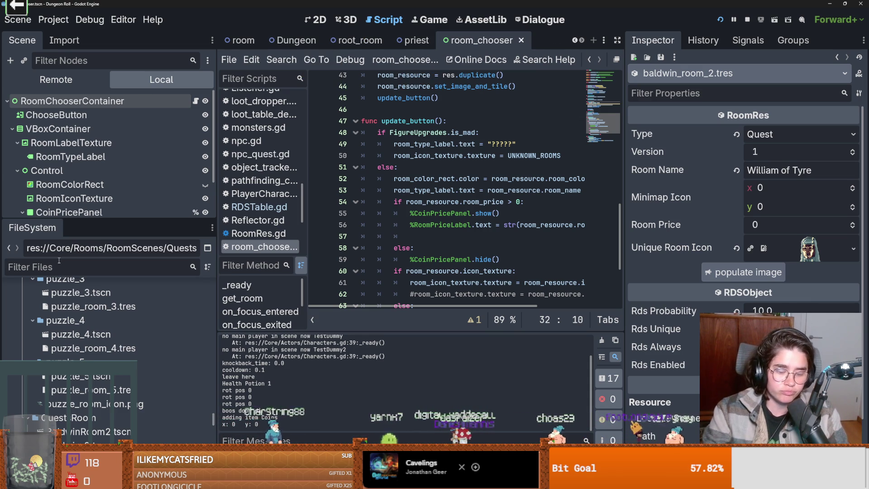
type("d")
left_click(281, 59)
Find 'reroll' in all project files and open the first match in door.gd
left_click(297, 136)
type("reroll")
key("Return")
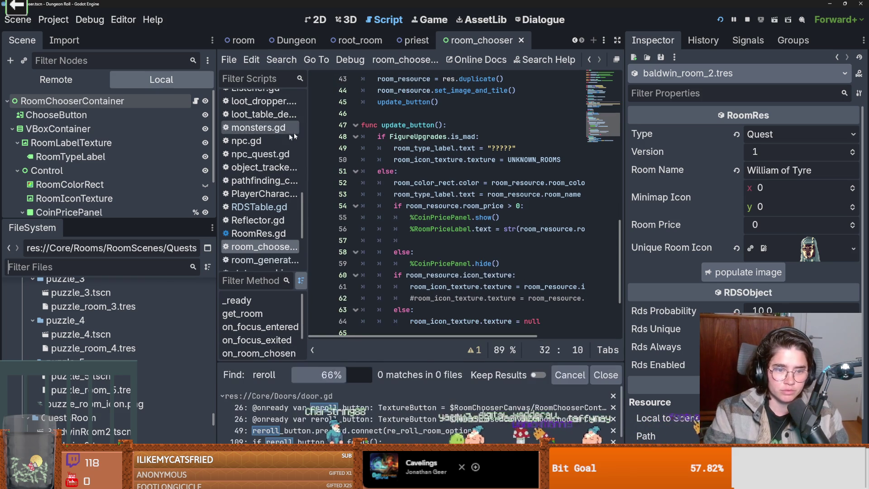
left_click(344, 407)
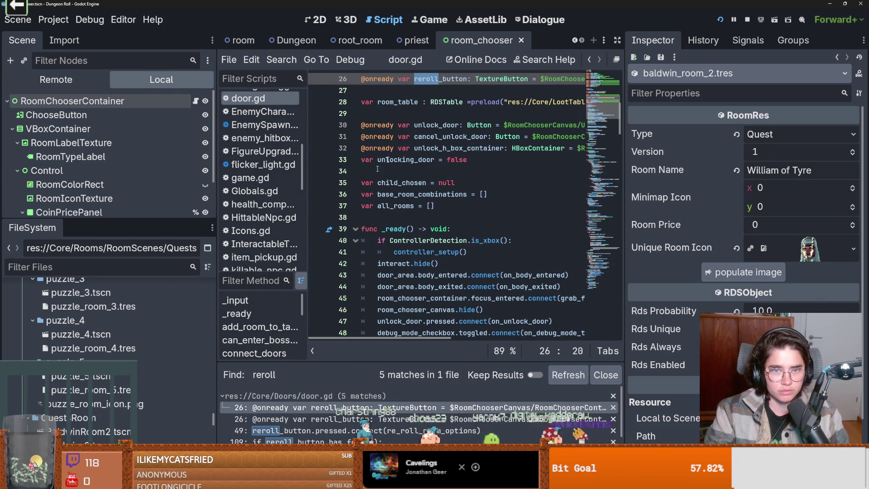
double_click(447, 79)
Trace re_roll_room_options to the connect_doors definition
scroll(513, 191, "down", 6)
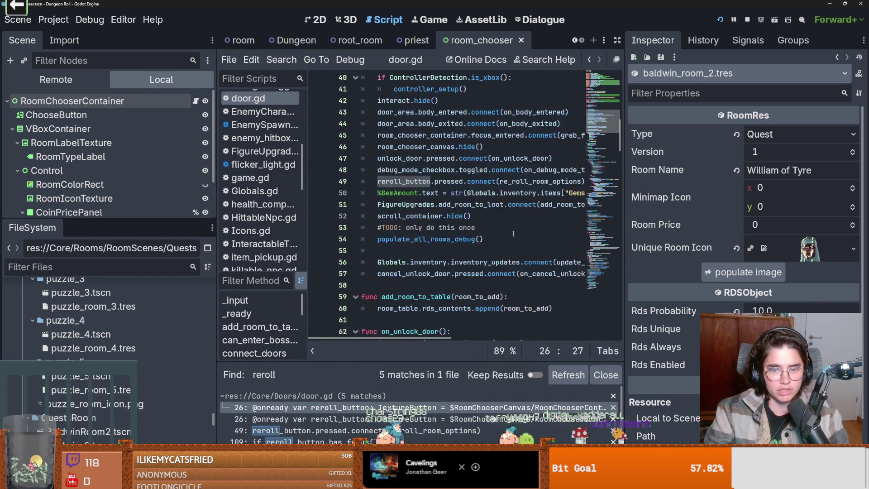
scroll(514, 191, "right", 2)
left_click(463, 137, "ctrl")
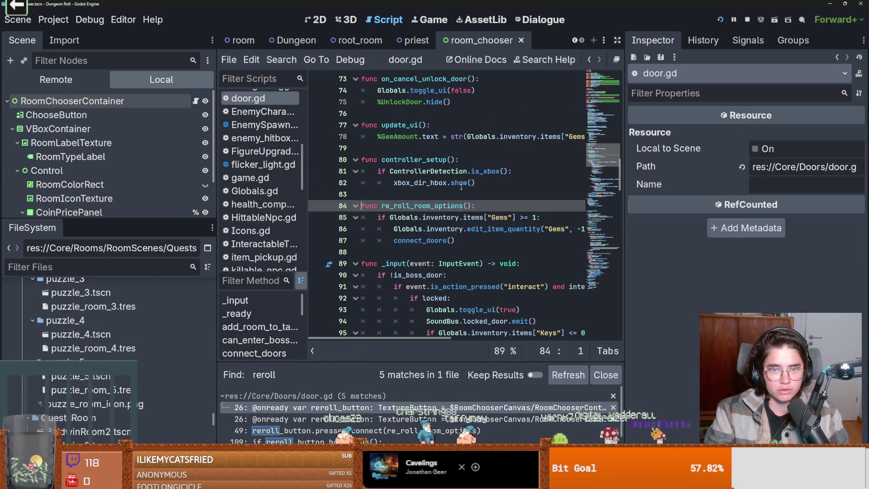
scroll(476, 207, "down", 1)
left_click(476, 206)
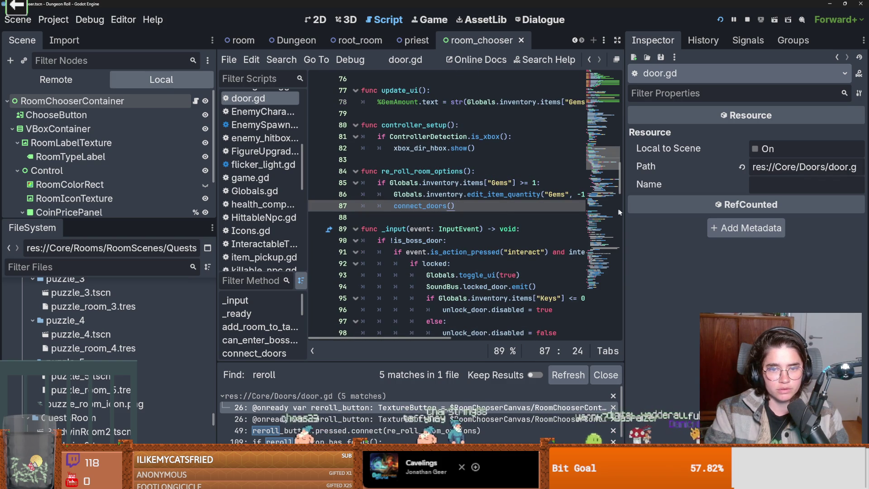
left_click_drag(624, 207, 773, 207)
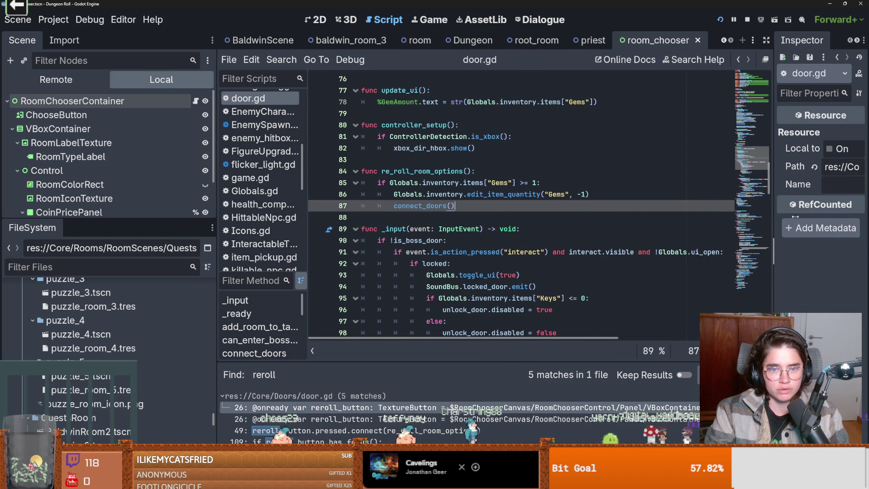
left_click(416, 206, "ctrl")
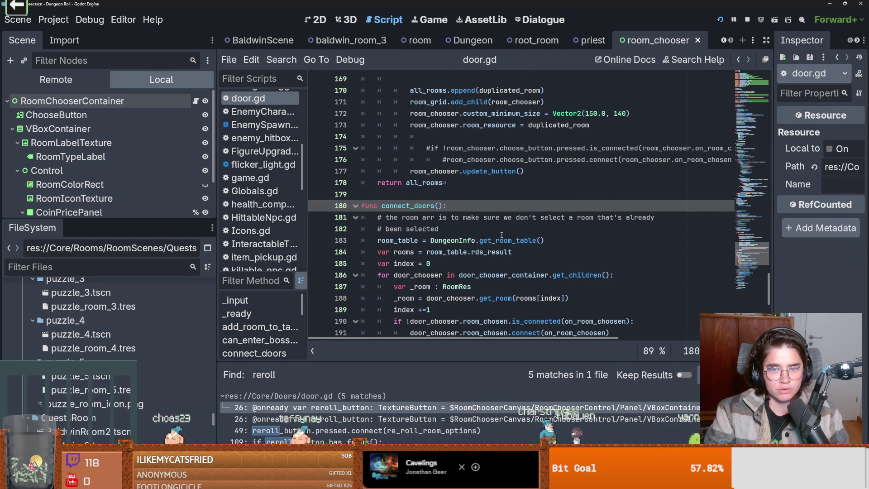
Insert a blank line after var index = 0 on line 185 and save
scroll(501, 234, "down", 1)
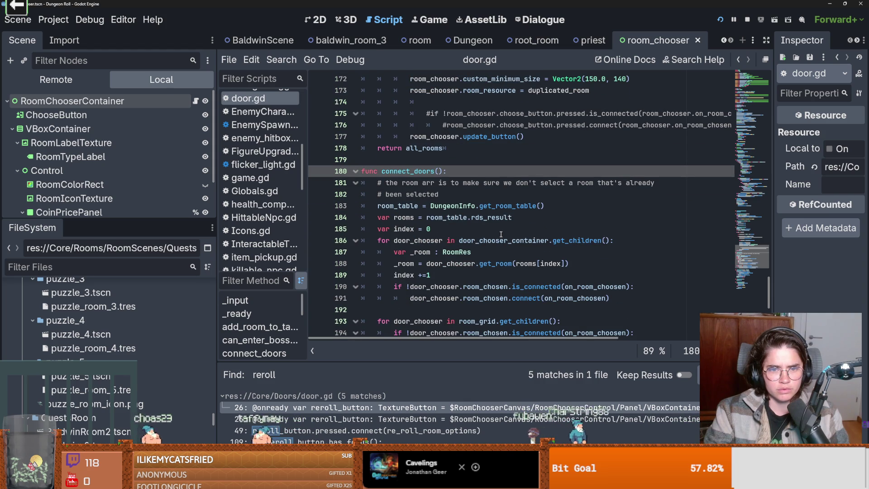
scroll(501, 234, "down", 1)
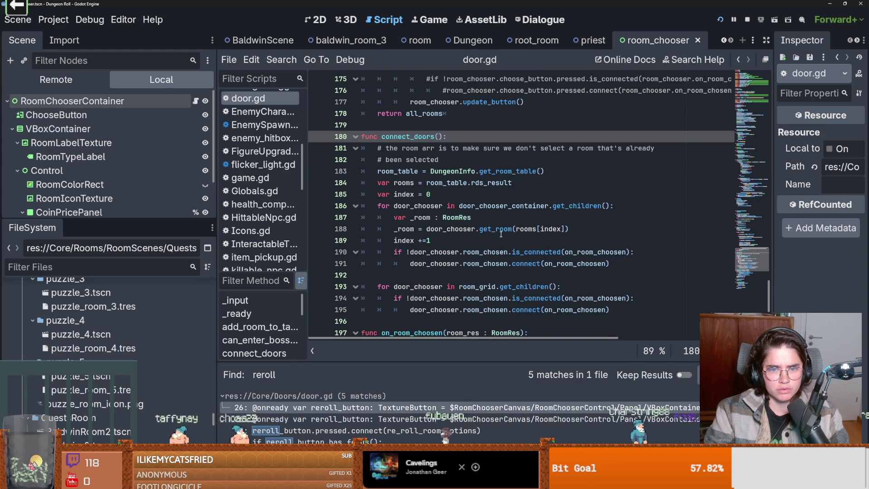
scroll(501, 234, "down", 1)
left_click(440, 160)
key("Return")
key("ctrl+s")
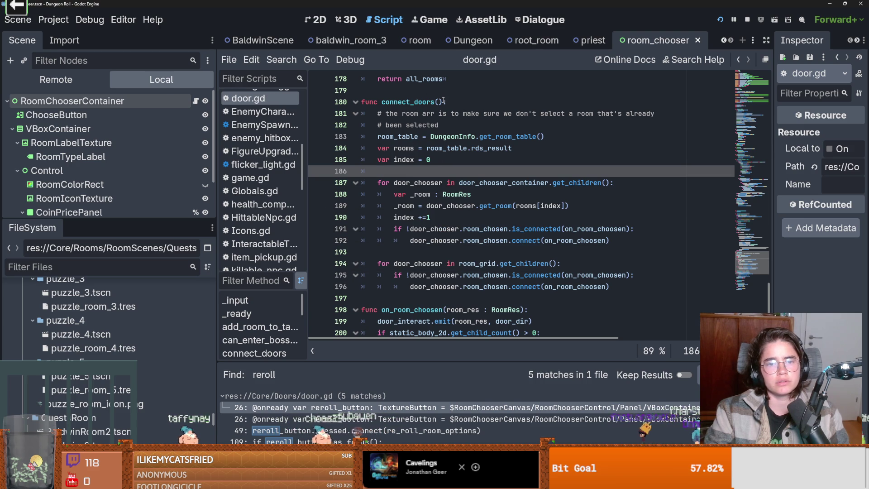
Search door.gd for the next connect_doors() occurrence
left_click(416, 103)
double_click(416, 102)
left_click_drag(446, 102, 381, 102)
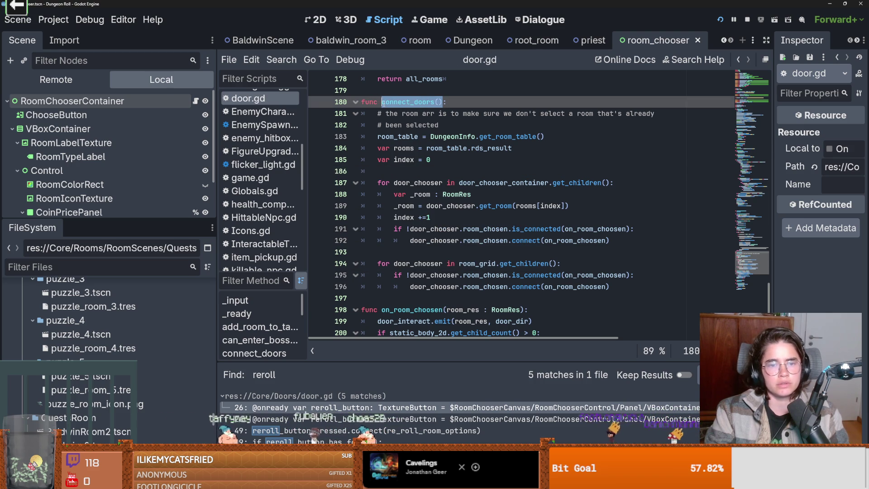
key("ctrl+f")
key("Return")
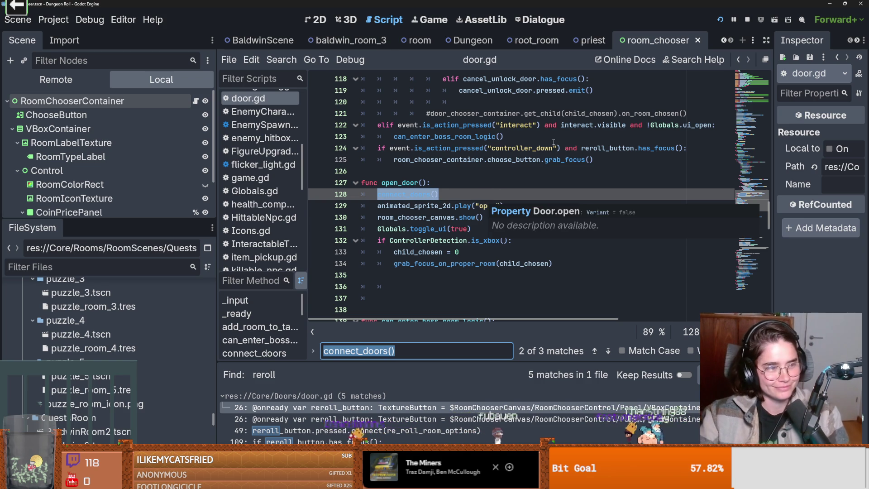
Jump from the line-128 connect_doors call to its definition and save the script
left_click(440, 206)
left_click(443, 197)
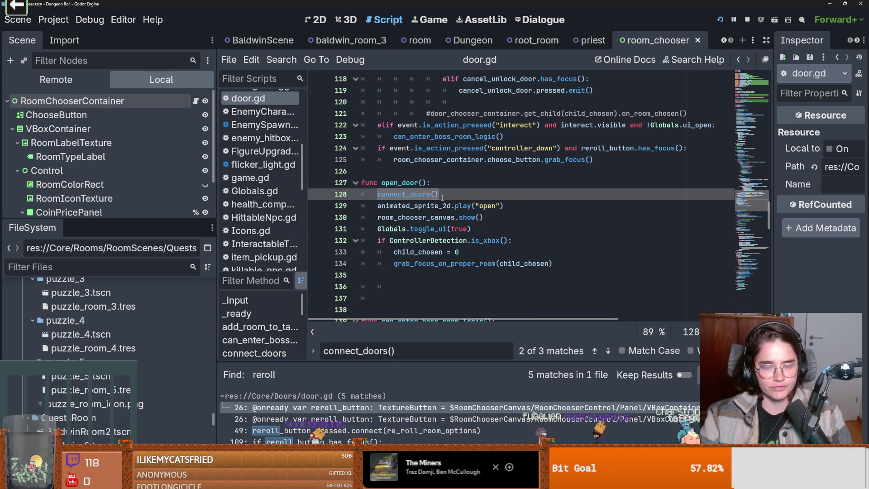
double_click(417, 191)
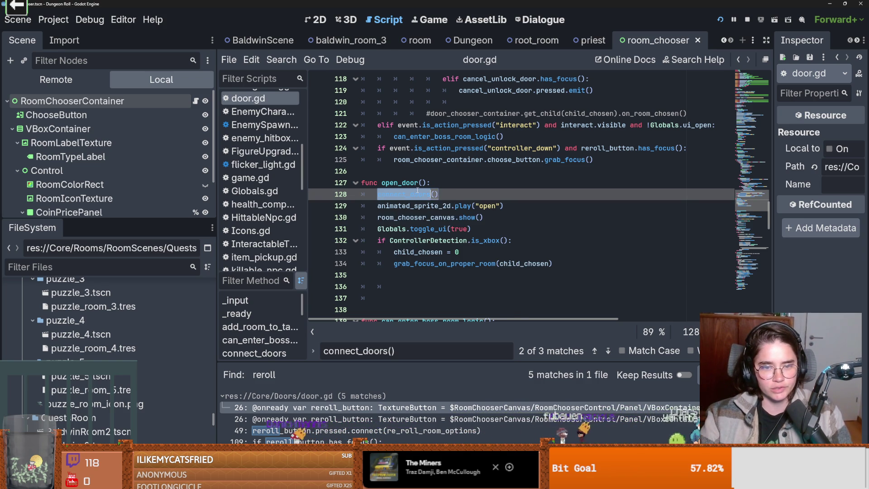
left_click(413, 195, "ctrl")
scroll(459, 216, "down", 1)
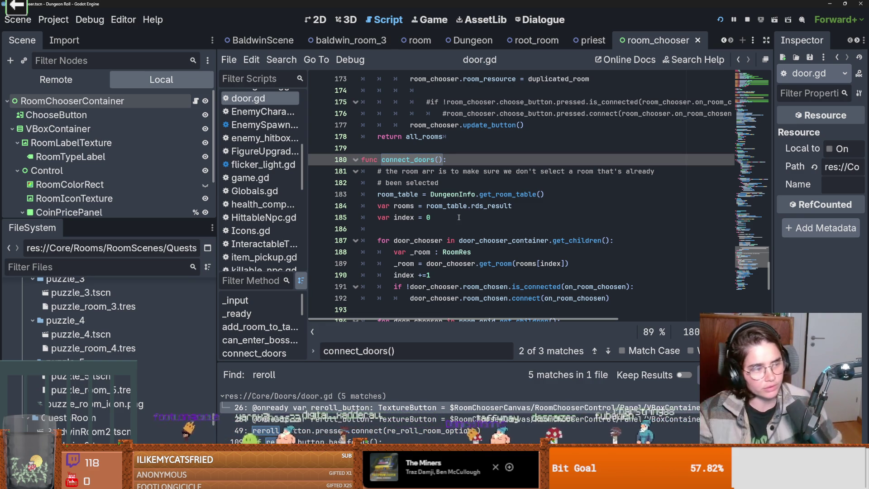
left_click(434, 184)
left_click(435, 194)
key("ctrl+s")
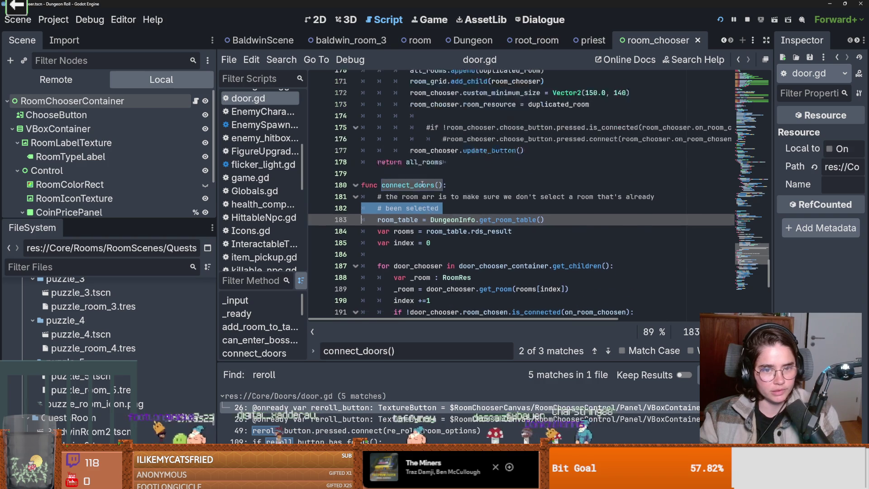
Delete the stray empty lines in door.gd and review the body handlers near line 206
scroll(439, 214, "up", 7)
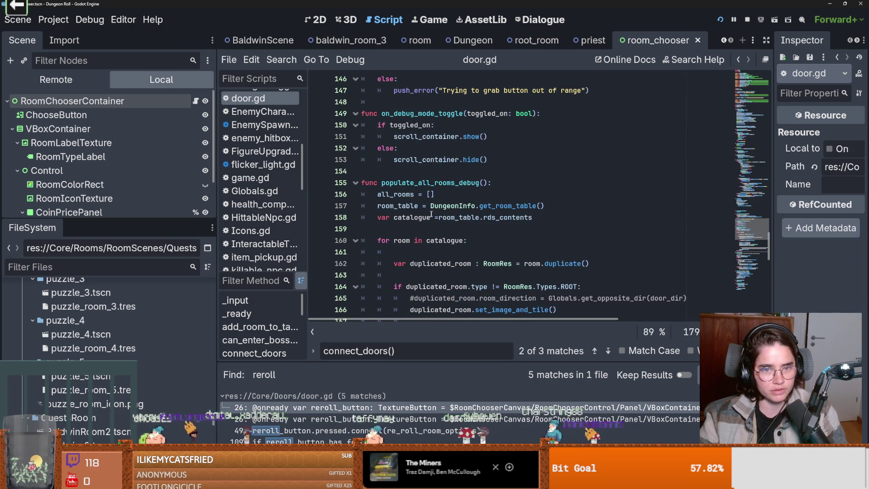
left_click(373, 173)
scroll(385, 167, "up", 5)
left_click(393, 161)
key("BackSpace")
key("BackSpace")
scroll(396, 176, "up", 20)
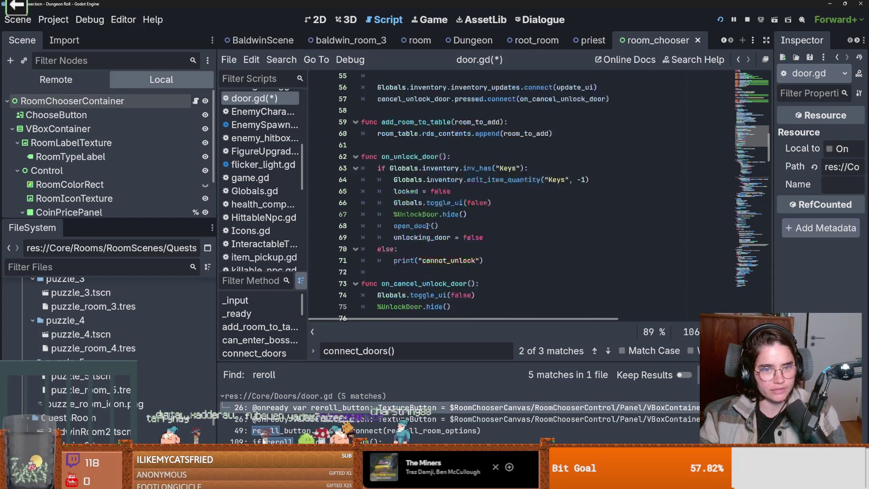
scroll(397, 182, "up", 10)
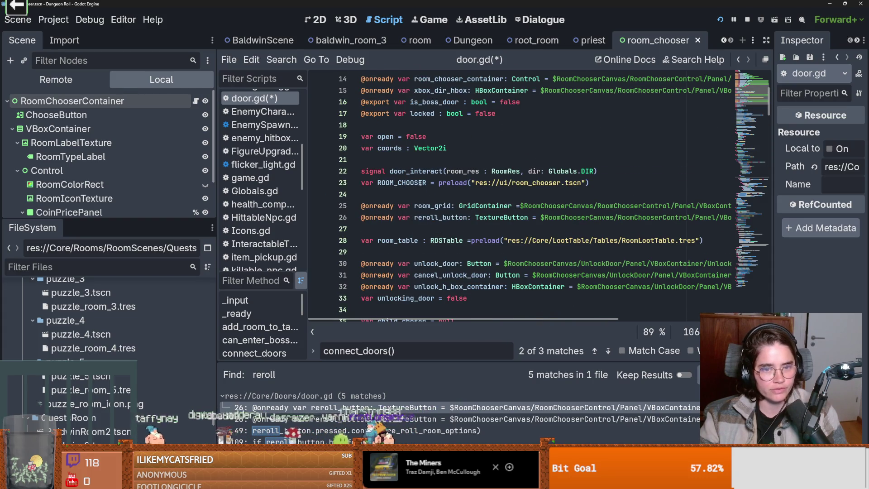
scroll(421, 183, "down", 9)
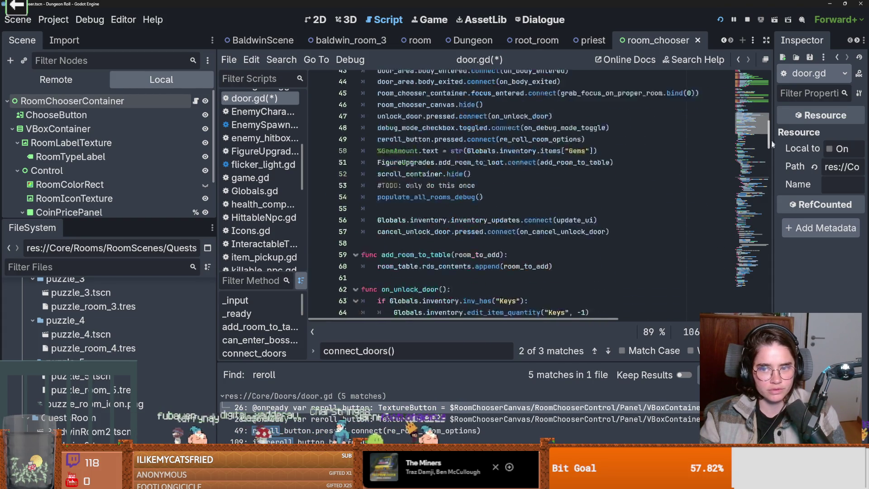
left_click(752, 278)
left_click_drag(155, 218, 155, 289)
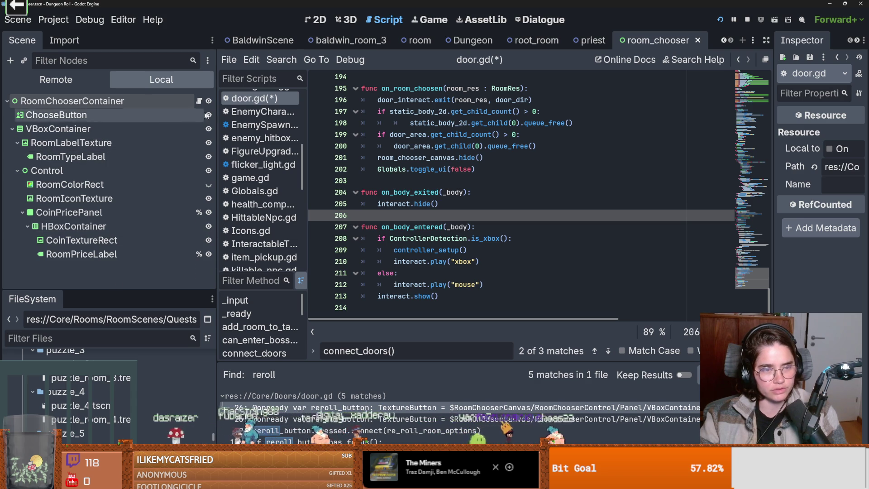
Save door.gd with its blank-line cleanup
left_click(443, 181)
key("ctrl+s")
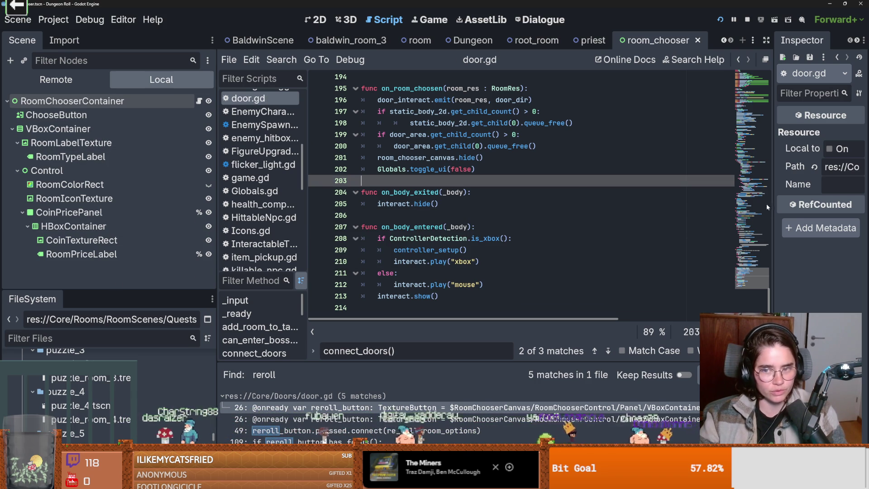
scroll(425, 175, "up", 3)
scroll(426, 176, "down", 3)
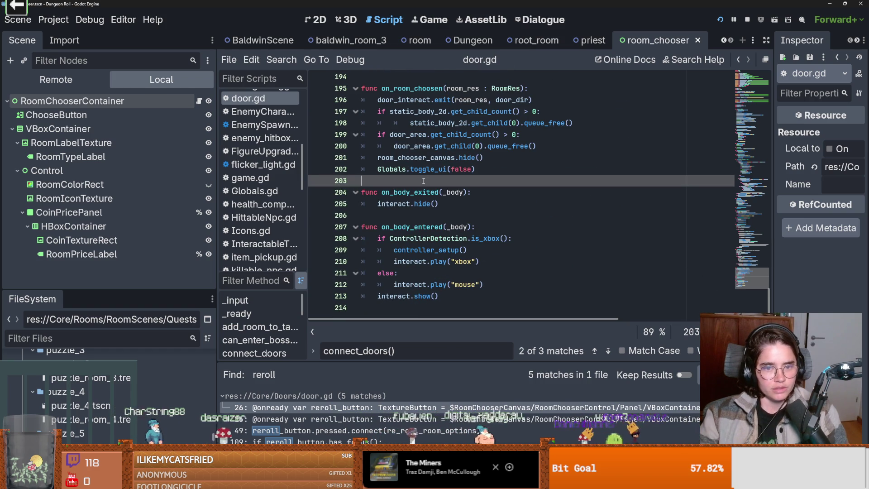
left_click(383, 211)
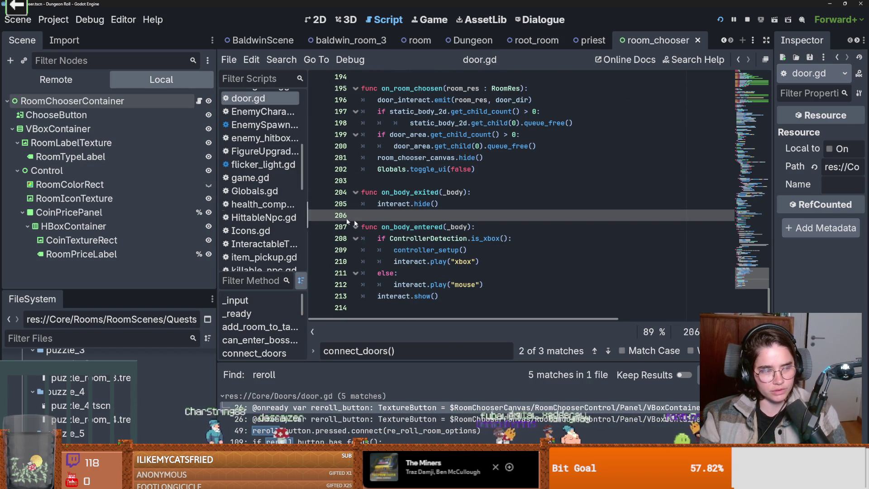
Trace connect_doors' DungeonInfo room-table lookup on line 180 to get_room_table()
scroll(444, 232, "up", 1)
scroll(444, 232, "up", 6)
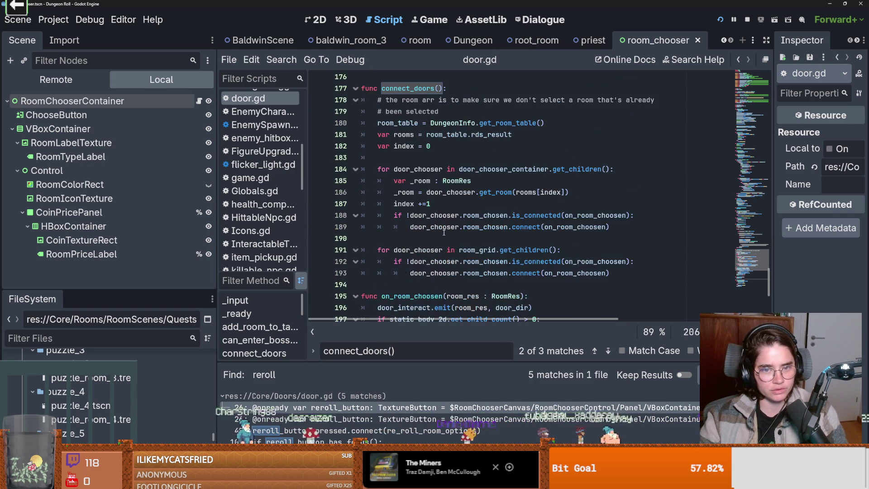
double_click(437, 122)
left_click_drag(444, 122, 381, 122)
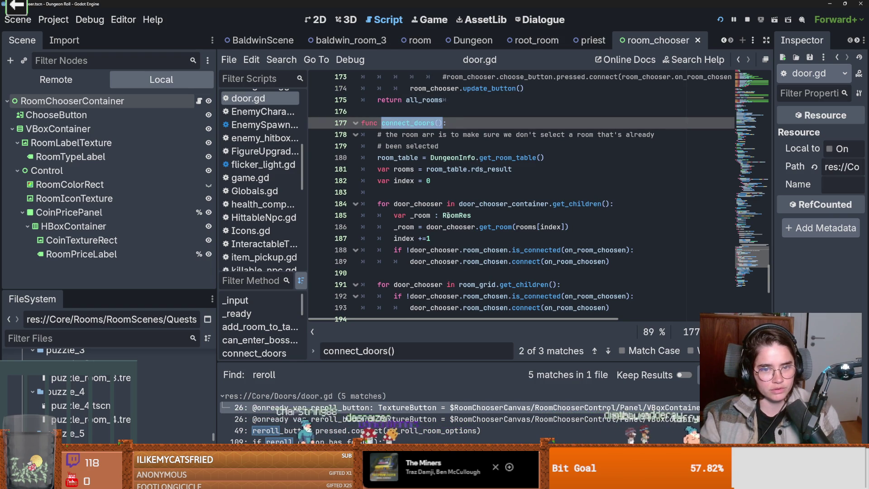
scroll(447, 216, "up", 3)
left_click(431, 239)
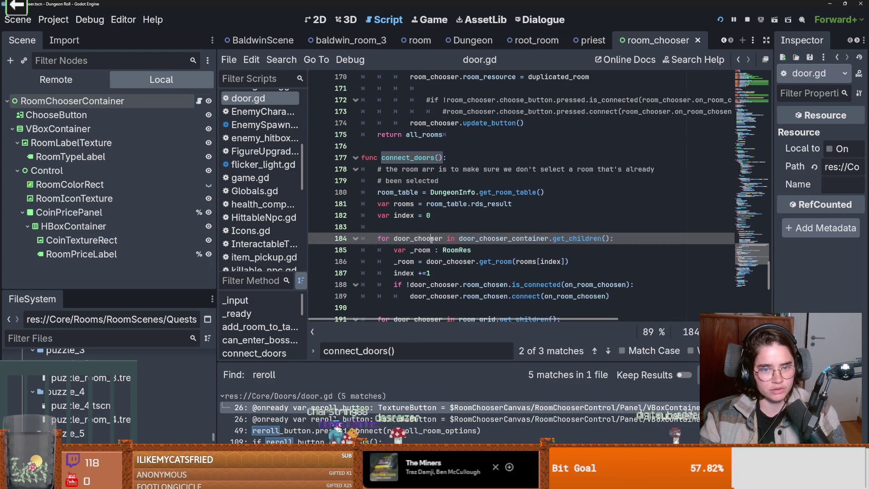
left_click(448, 192)
double_click(448, 191)
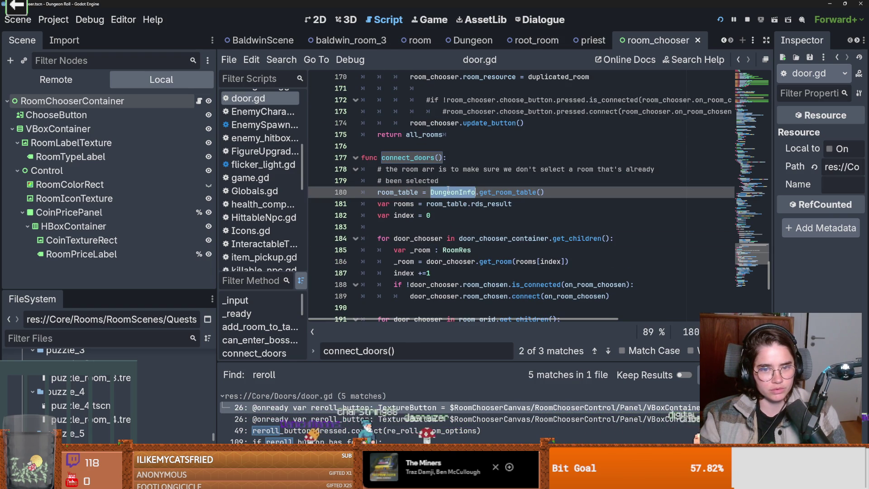
left_click(506, 193, "ctrl")
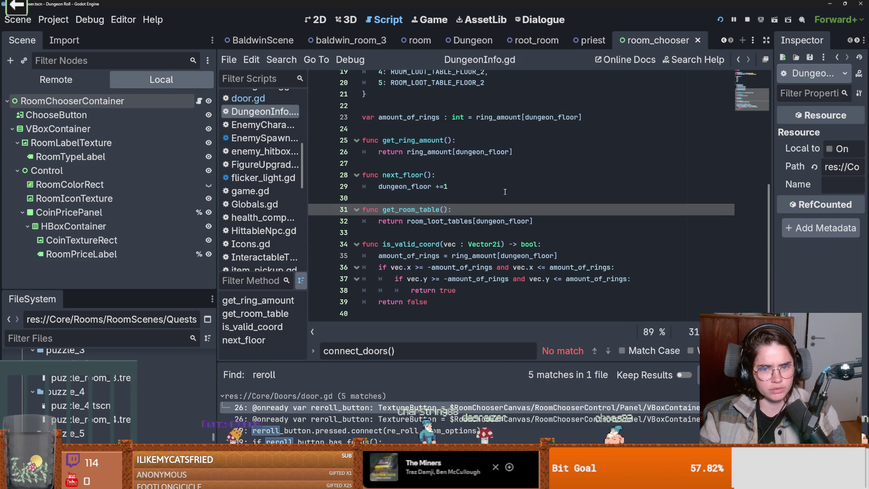
Jump to the room_loot_tables definition in DungeonInfo.gd and highlight the ROOM_LOOT_TABLE_FLOOR_2 uses
double_click(442, 222)
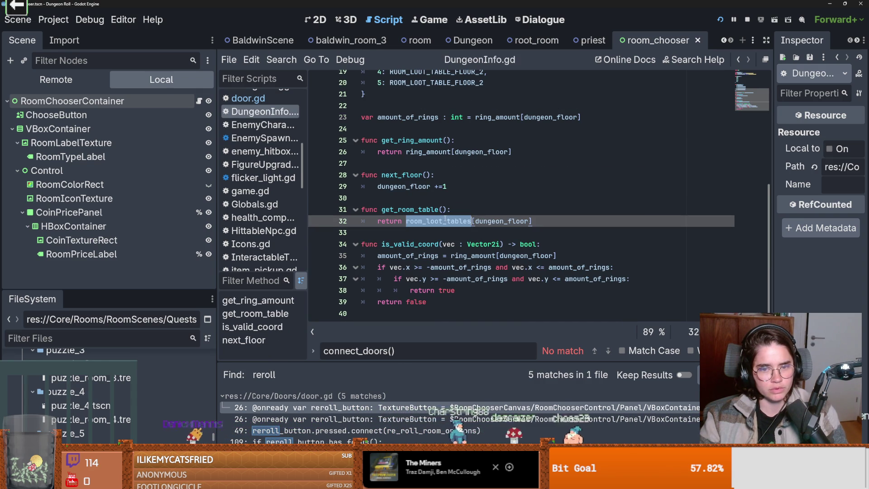
left_click(442, 225, "ctrl")
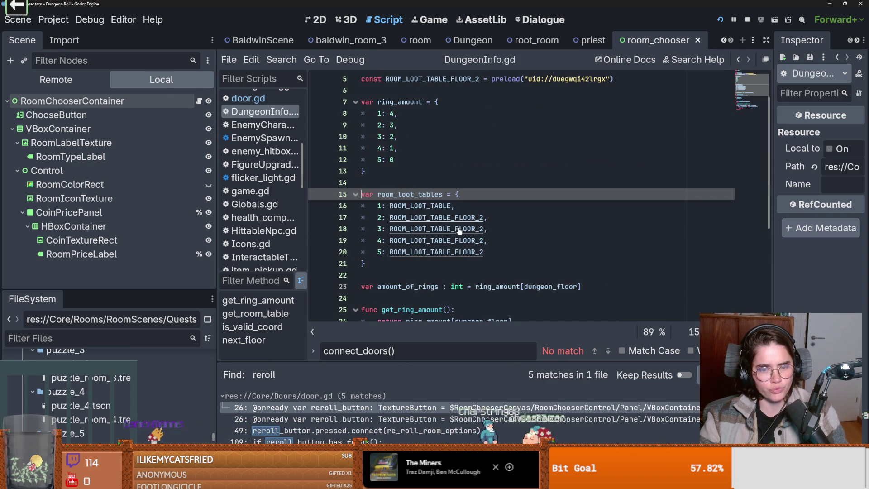
double_click(421, 206)
double_click(424, 217)
double_click(420, 206)
scroll(424, 206, "down", 1)
scroll(424, 206, "up", 1)
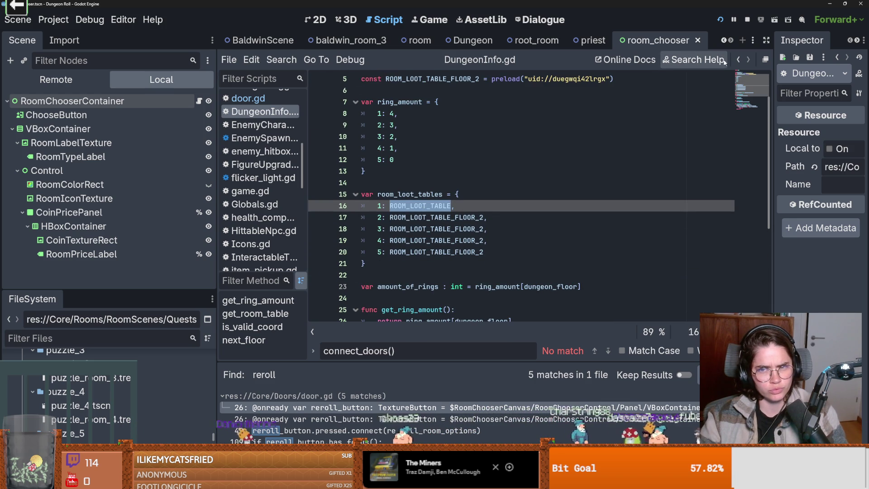
Return to get_room_table's room_loot_tables on line 32 and inspect ROOM_LOOT_TABLE on line 16
left_click(742, 58)
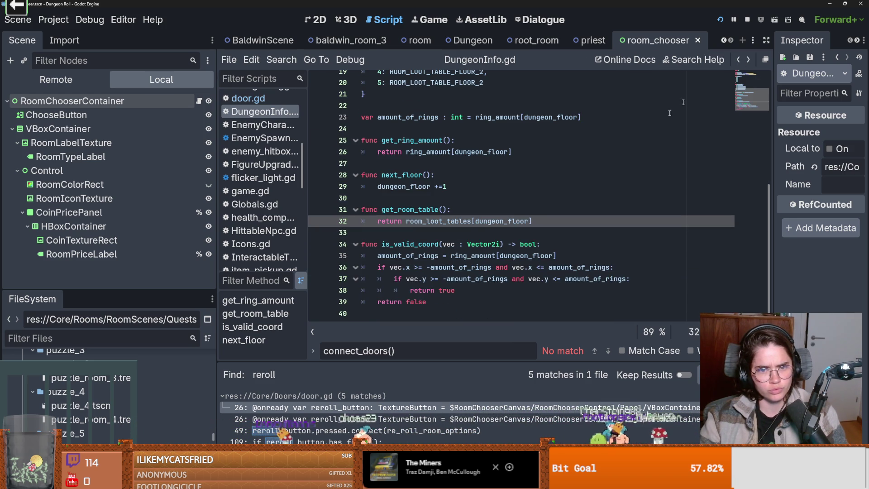
double_click(470, 222)
scroll(511, 223, "up", 6)
scroll(505, 200, "down", 4)
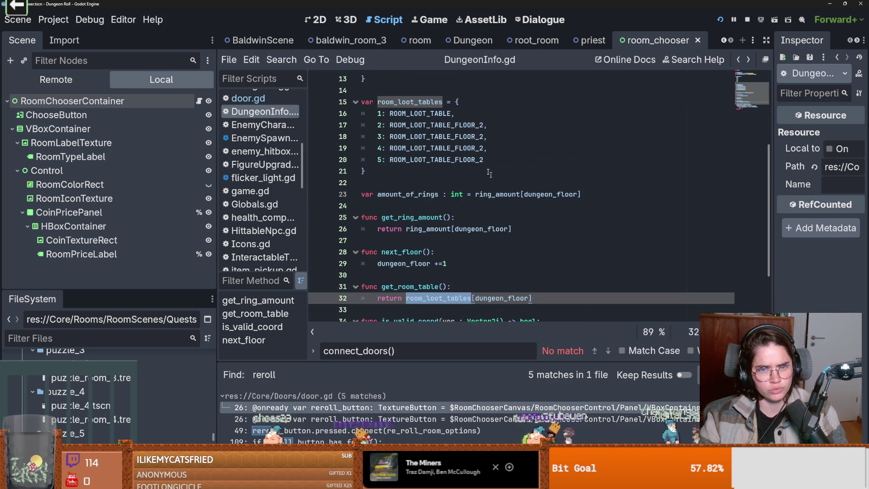
double_click(438, 114)
scroll(438, 136, "up", 3)
scroll(438, 135, "down", 3)
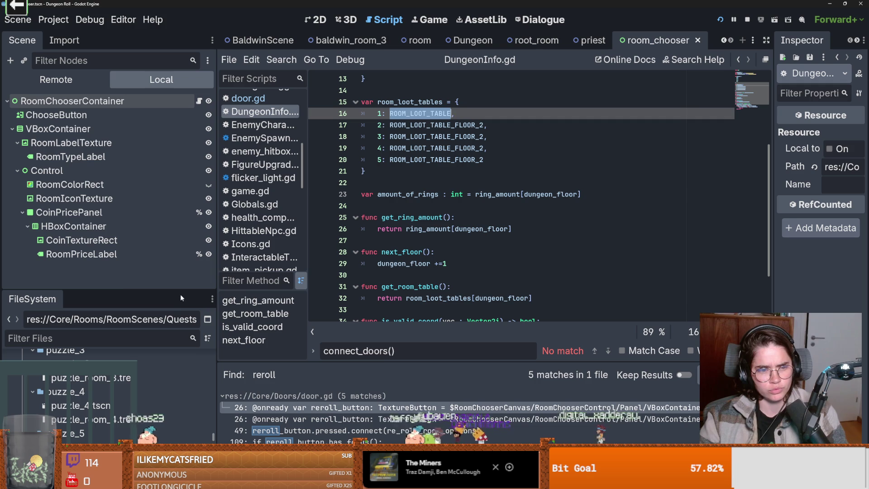
Enlarge the scene tree panel and browse through the open scene tabs
mouse_move(181, 290)
left_mouse_down()
mouse_move(181, 240)
mouse_move(181, 360)
left_mouse_up()
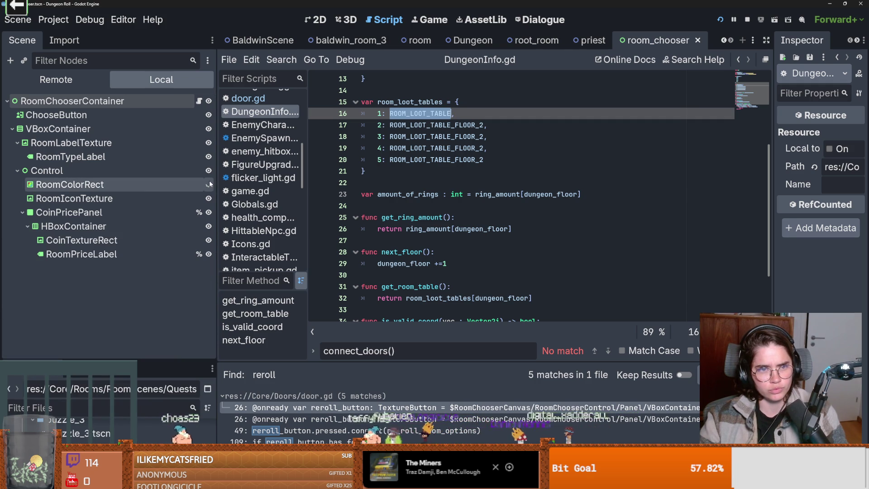
scroll(728, 42, "up", 2)
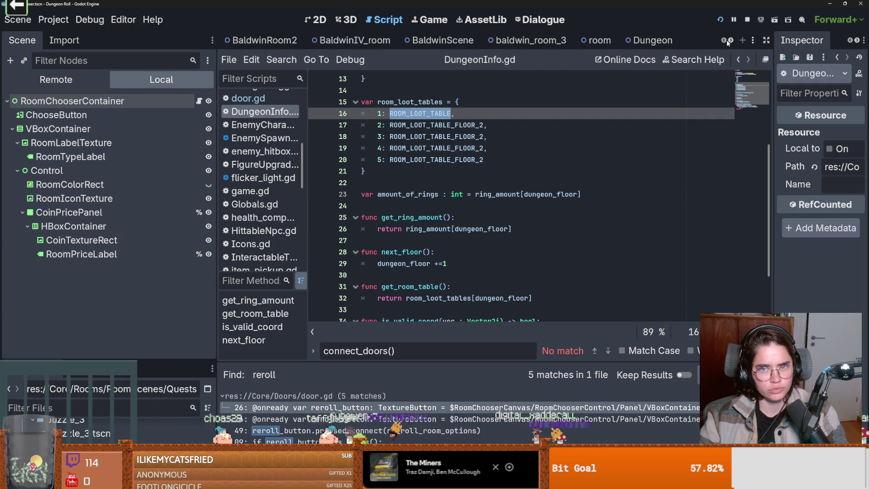
scroll(731, 41, "down", 1)
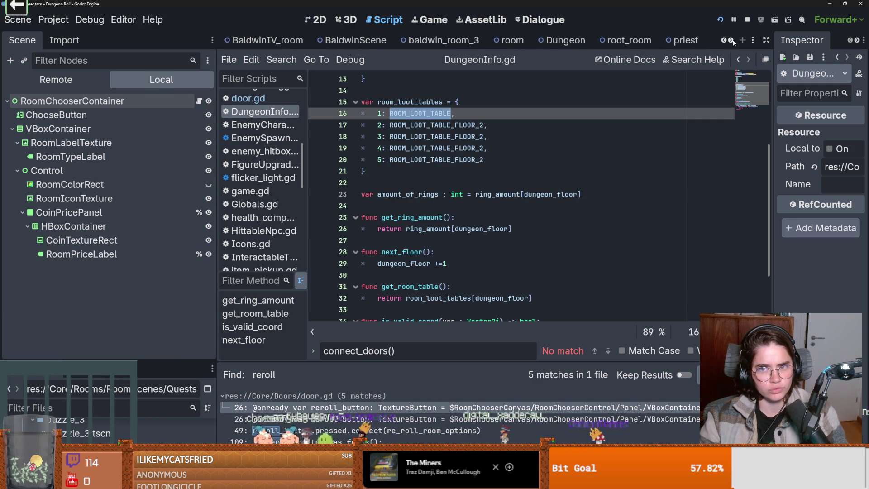
left_click(733, 41)
left_click(724, 42)
left_click(725, 42)
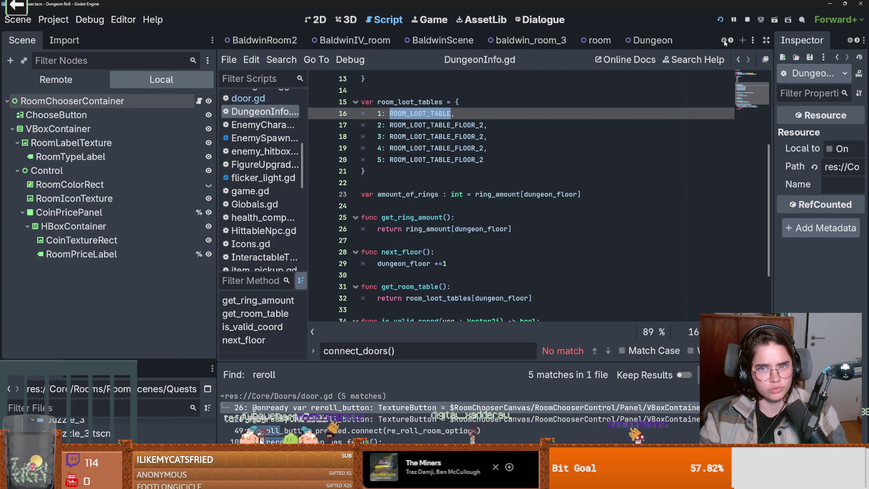
left_click(729, 42)
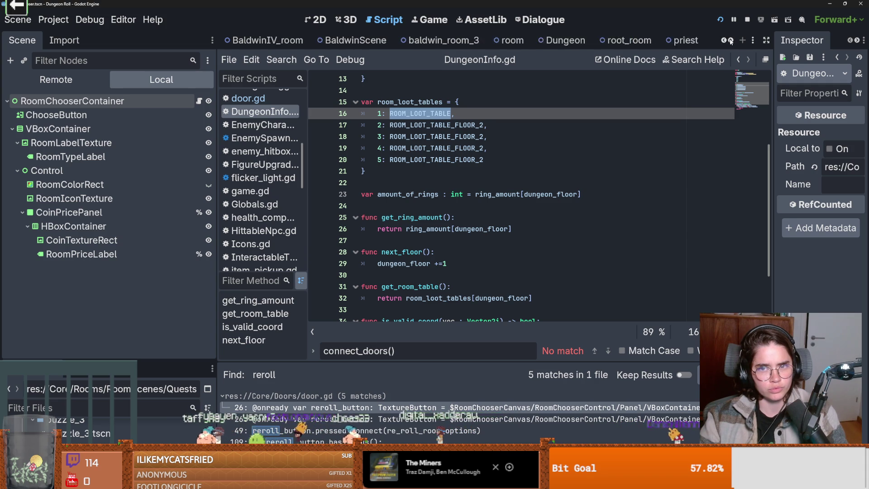
left_click(730, 41)
left_click(731, 42)
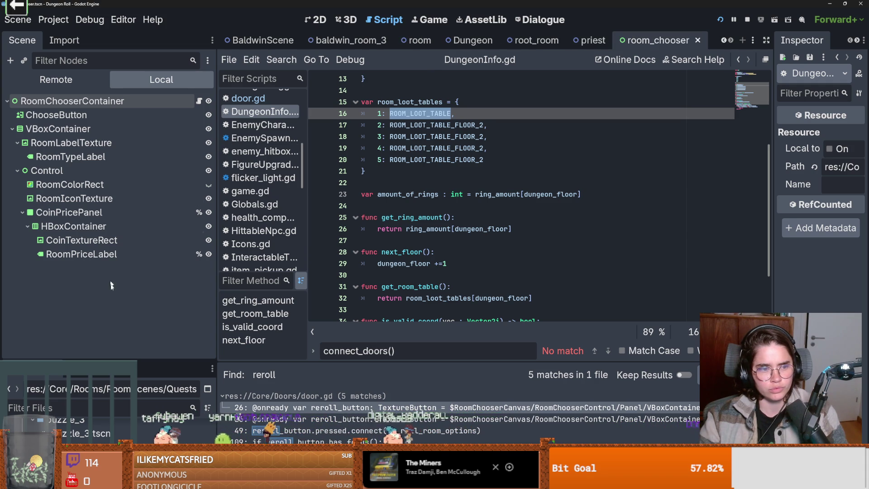
Enlarge the FileSystem dock and filter the project files by 'door'
left_click_drag(132, 357, 130, 292)
left_click(96, 313)
type("door")
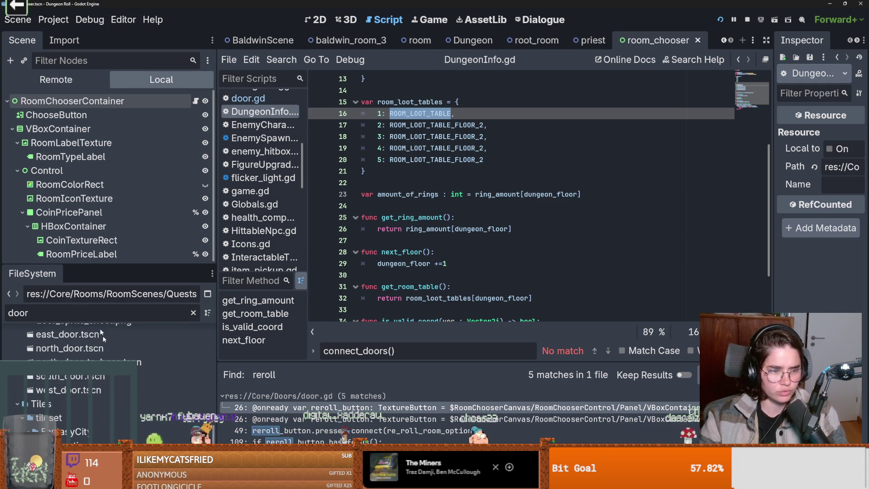
scroll(118, 382, "up", 3)
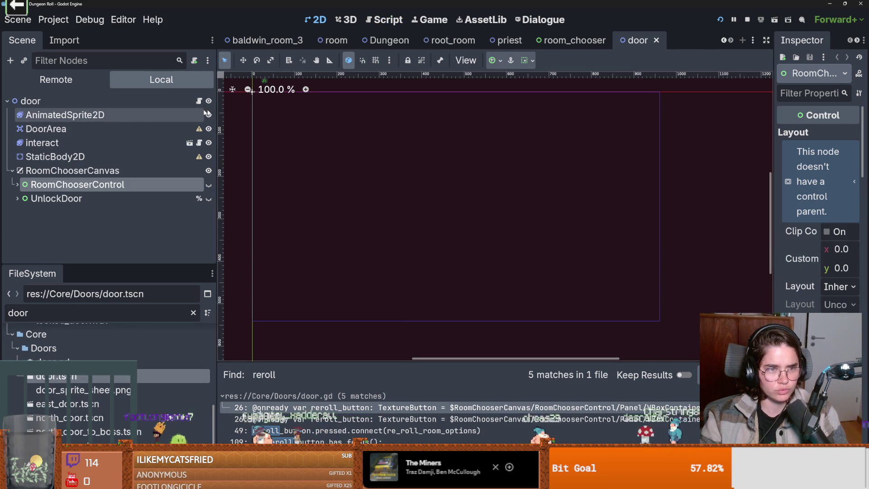
Open the door scene's script and search door.gd for room_table uses
left_click(199, 101)
scroll(418, 205, "up", 1)
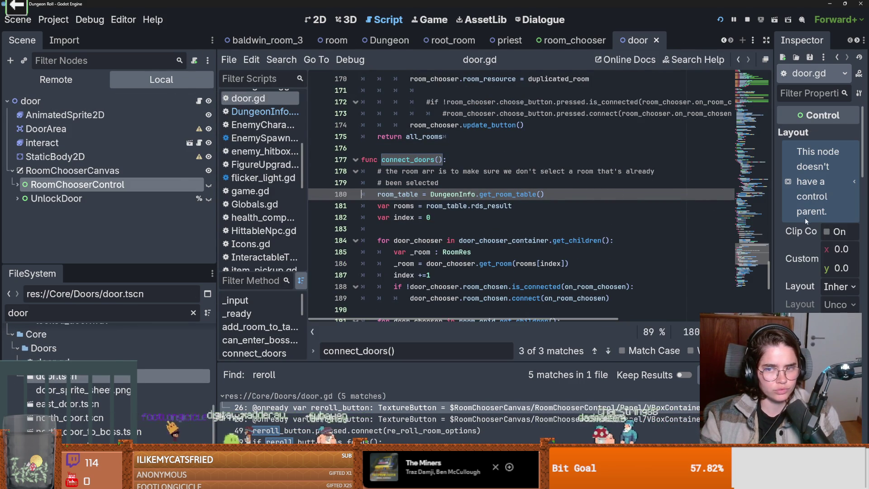
scroll(771, 274, "down", 3)
left_click_drag(768, 284, 768, 279)
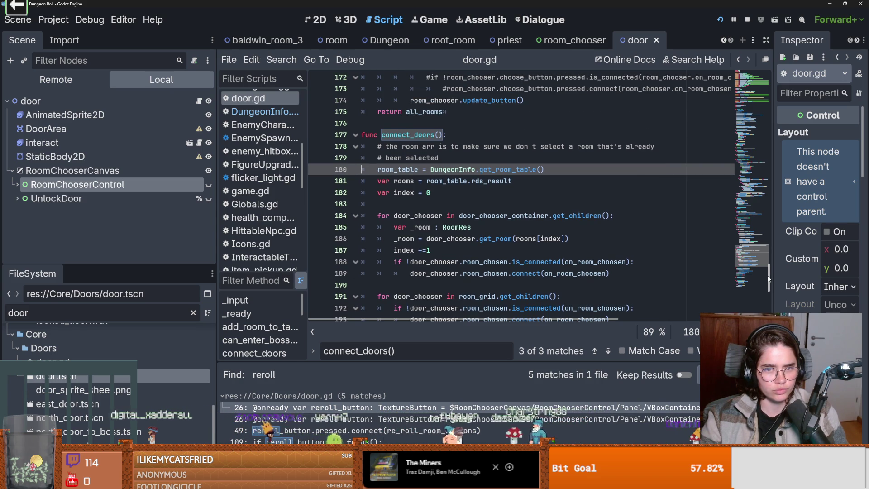
double_click(412, 169)
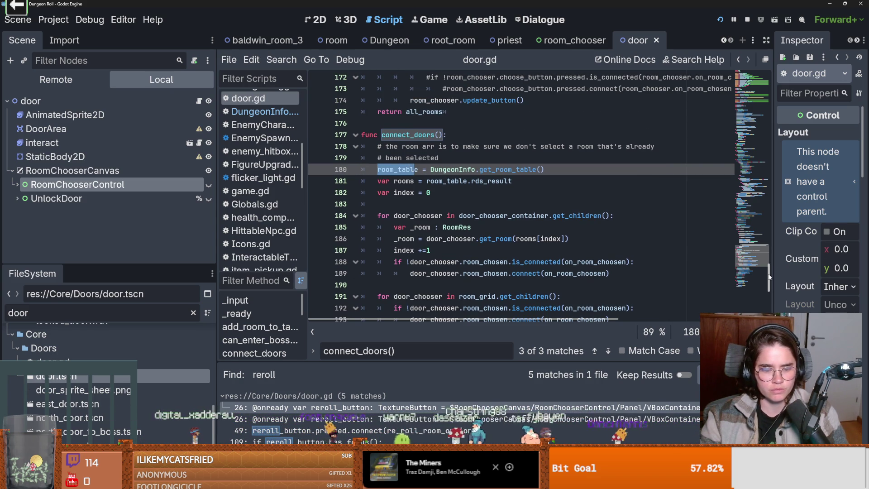
key("ctrl+f")
key("Return")
key("Return")
key("Return")
key("Return")
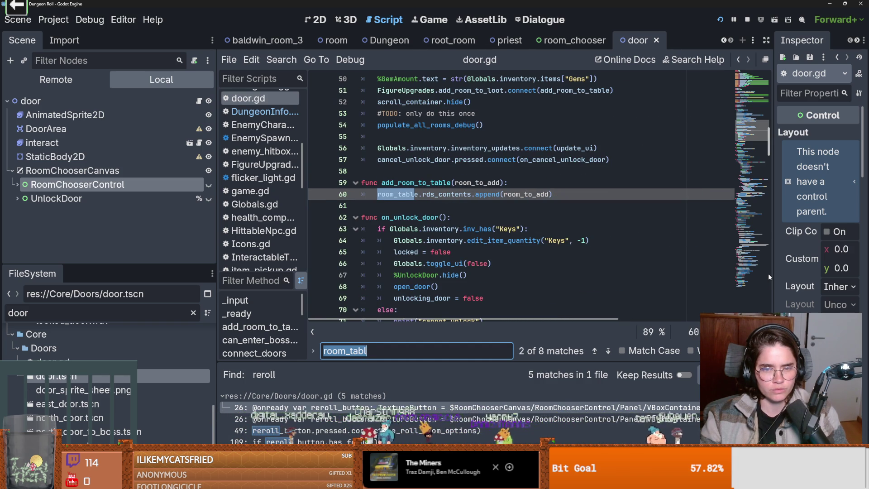
Delete the add_room_to_table function lines from door.gd, then go to the DungeonInfo script
left_click_drag(552, 194, 280, 188)
key("BackSpace")
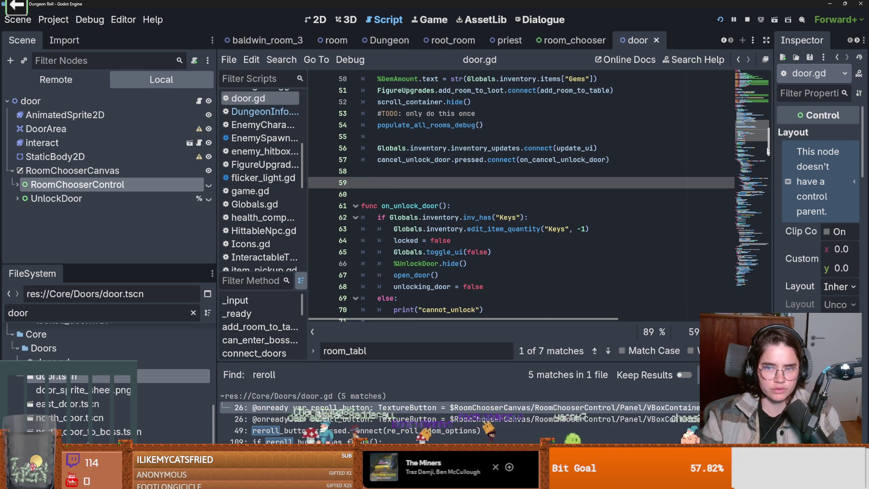
left_click_drag(768, 150, 768, 299)
scroll(471, 244, "up", 3)
scroll(431, 256, "up", 5)
left_click(442, 230, "ctrl")
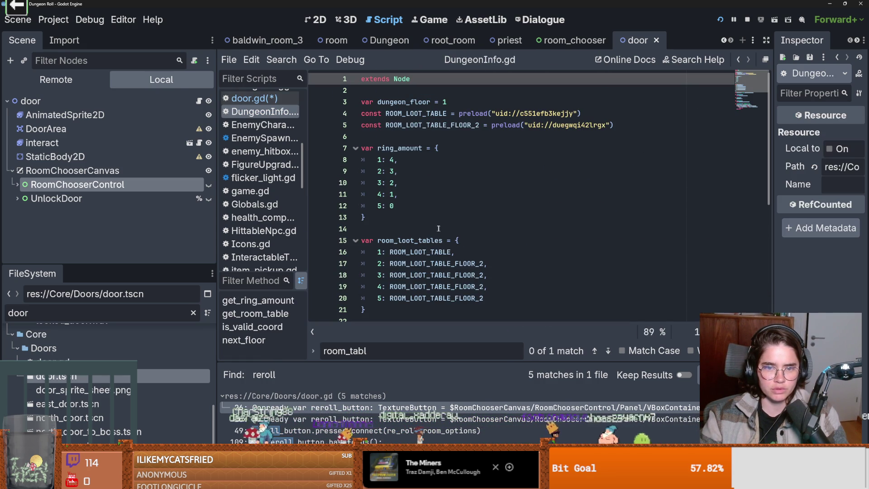
Paste add_room_to_table below get_ring_amount, give it a floor parameter, and save
scroll(426, 226, "down", 3)
left_click(403, 219)
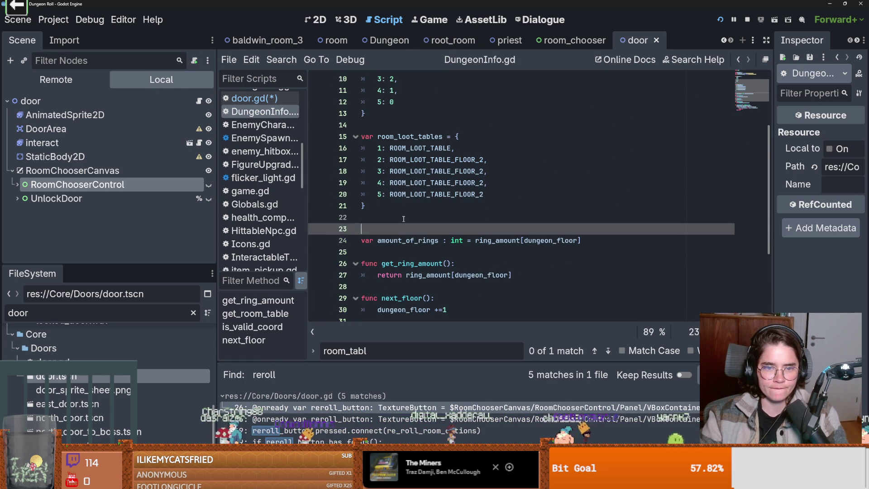
scroll(398, 234, "down", 3)
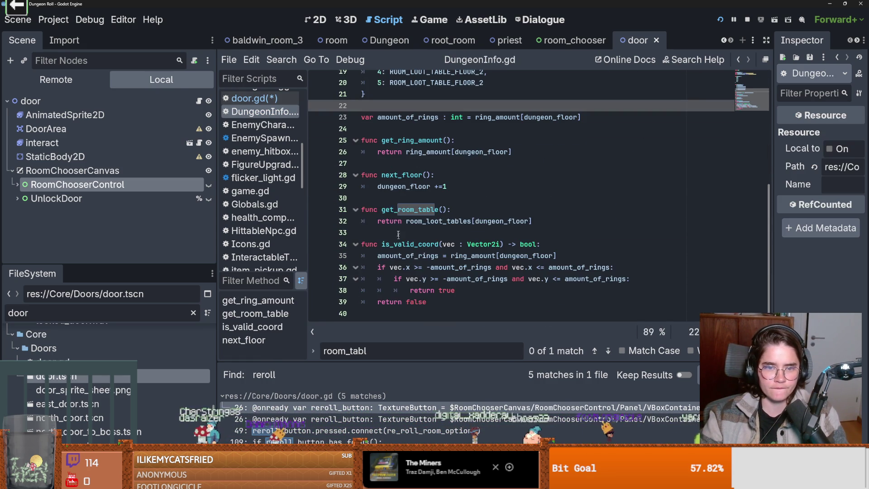
left_click(385, 165)
key("ctrl+v")
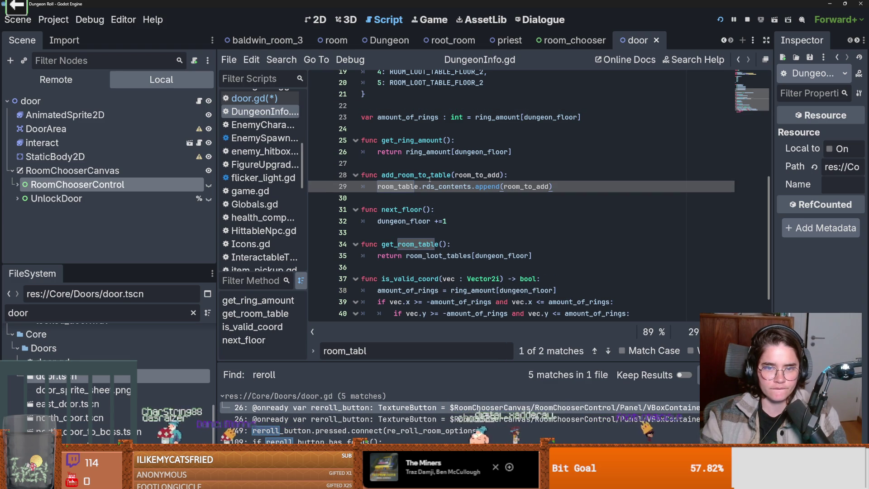
double_click(430, 175)
scroll(463, 247, "up", 2)
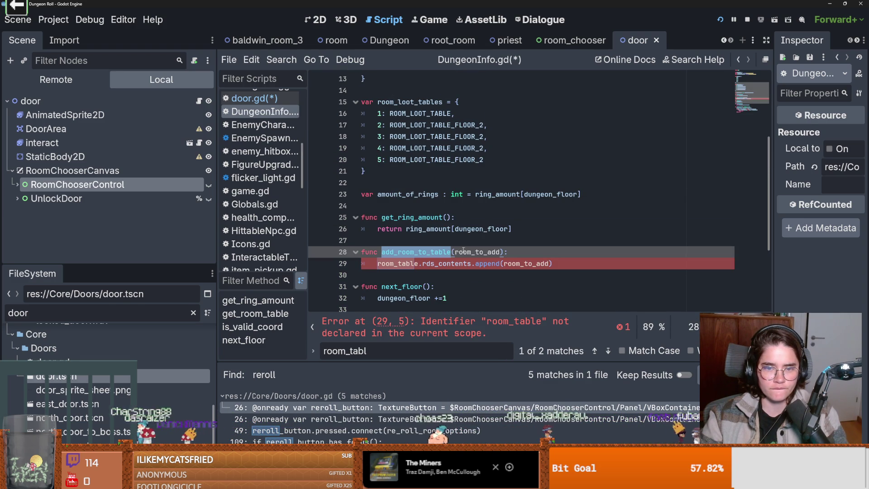
left_click(501, 251)
type(": ")
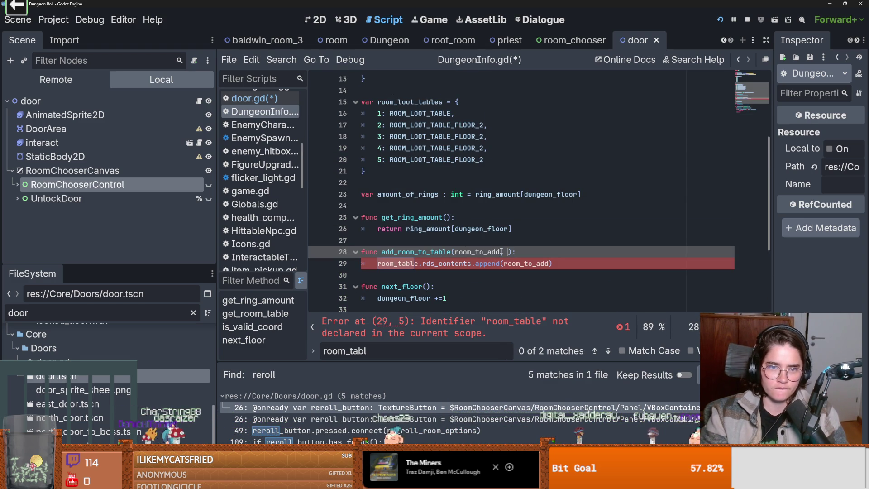
type("floor : int")
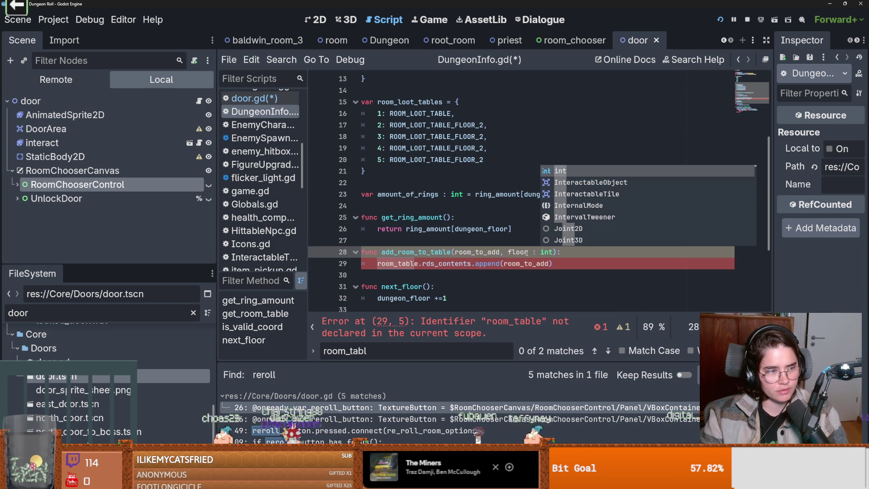
double_click(477, 251)
key("ctrl+s")
Replace the undeclared room_table with room_loot_tables[floor] and save
left_click(432, 102)
double_click(431, 103)
key("ctrl+c")
double_click(396, 263)
key("ctrl+v")
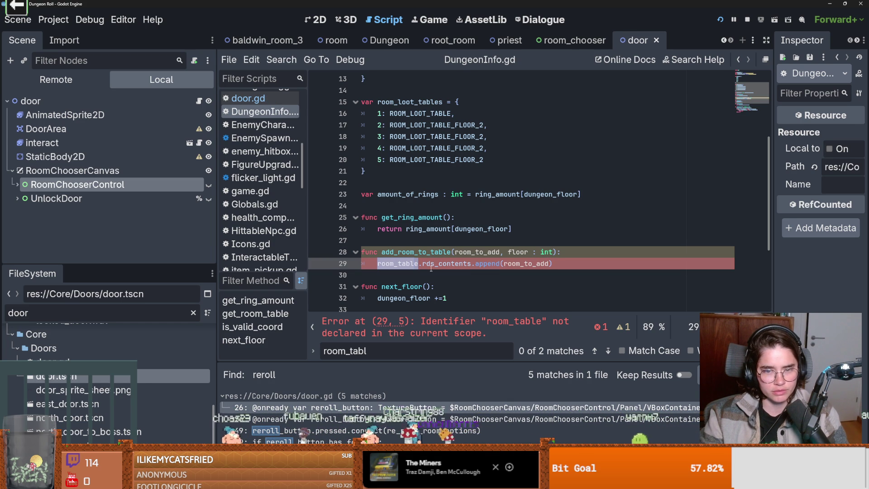
type("[f")
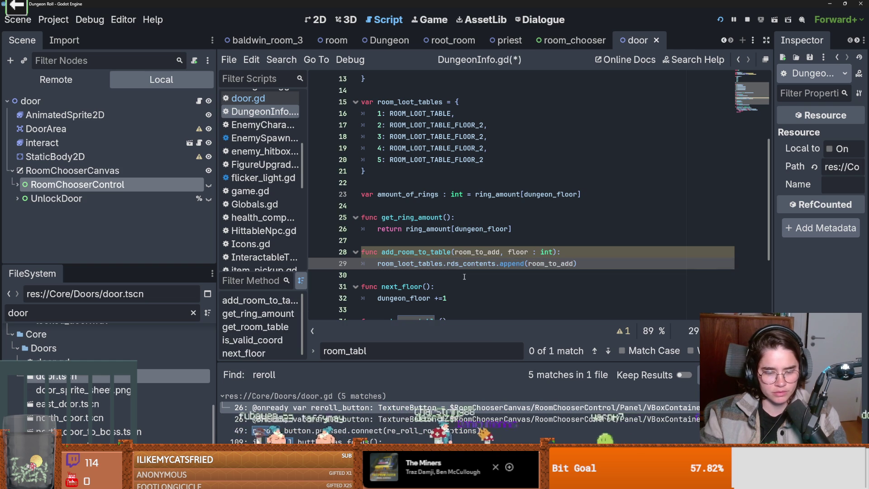
type("loor")
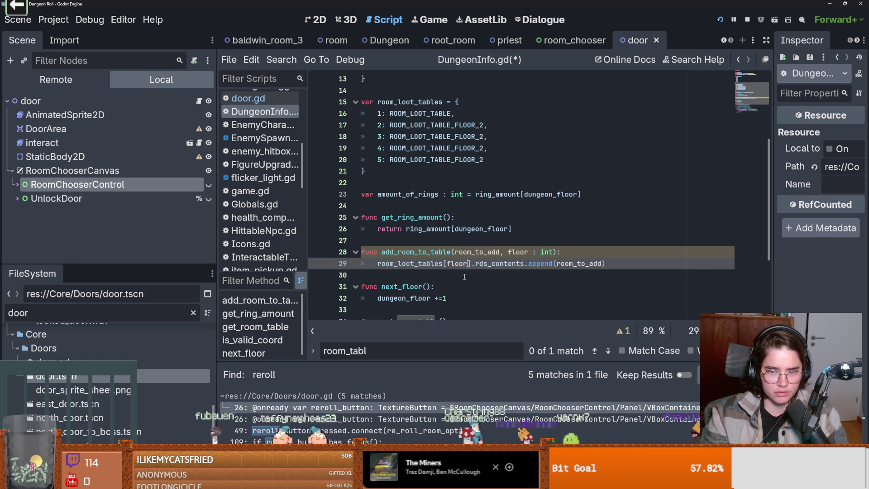
left_click(464, 275)
key("ctrl+s")
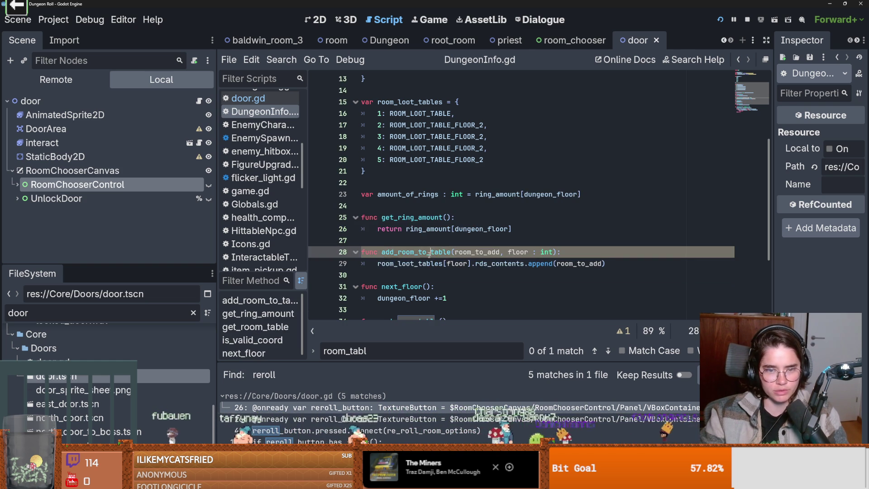
Add an empty _ready() function after amount_of_rings, save, and return to door.gd
left_click(390, 206)
key("Return")
key("Return")
left_click(390, 215)
type("func _rea")
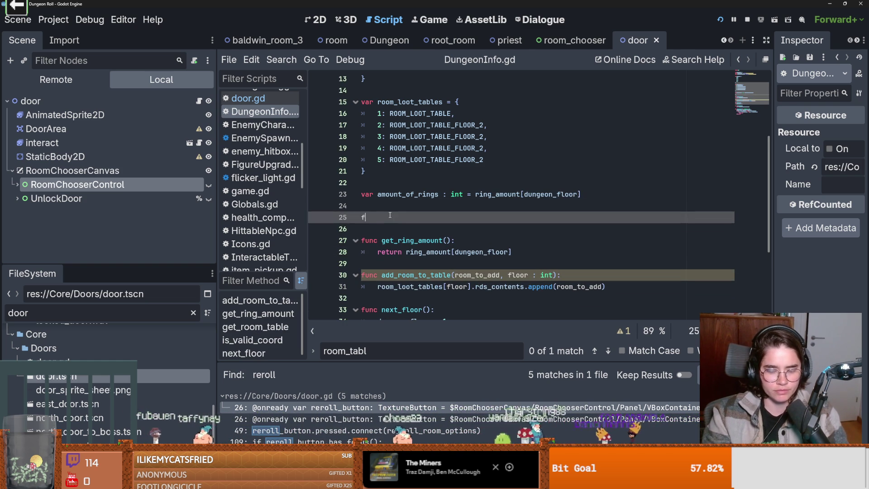
key("Return")
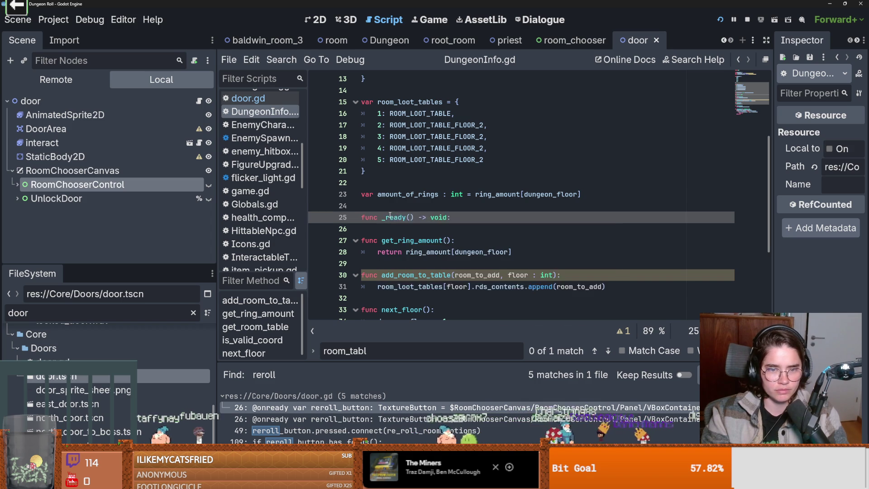
key("Return")
key("ctrl+s")
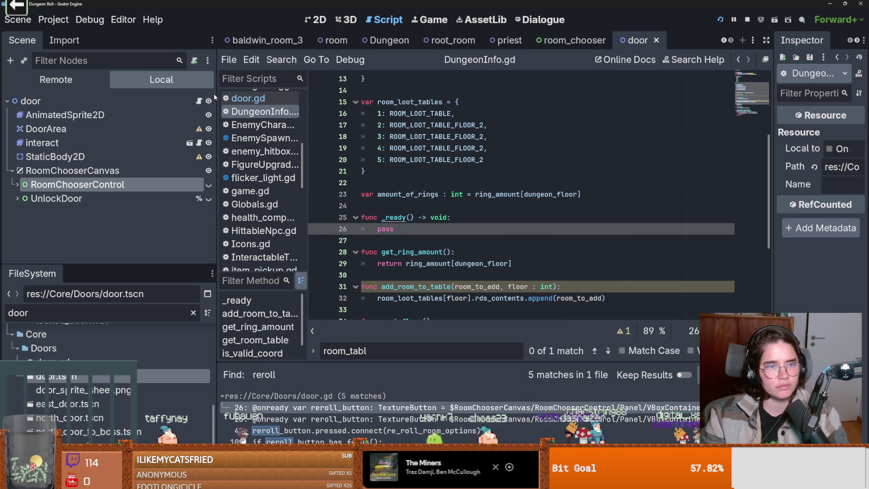
key("alt+Left")
scroll(397, 228, "up", 15)
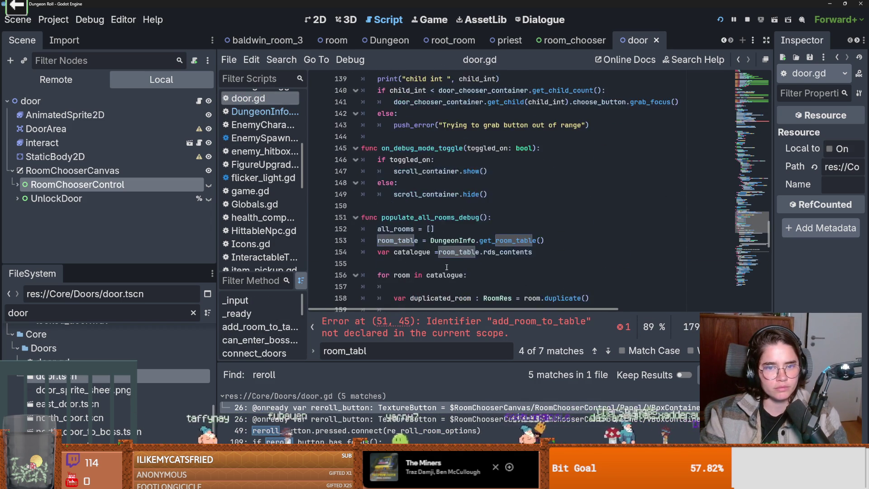
Cut the failing add_room_to_loot connect line 51 out of door.gd and clear the file filter
scroll(446, 267, "up", 10)
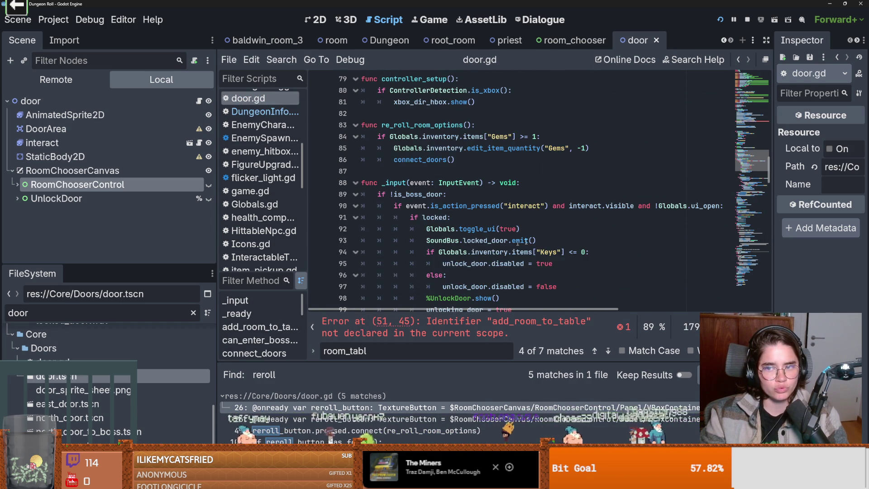
left_click_drag(770, 165, 772, 118)
scroll(462, 222, "up", 1)
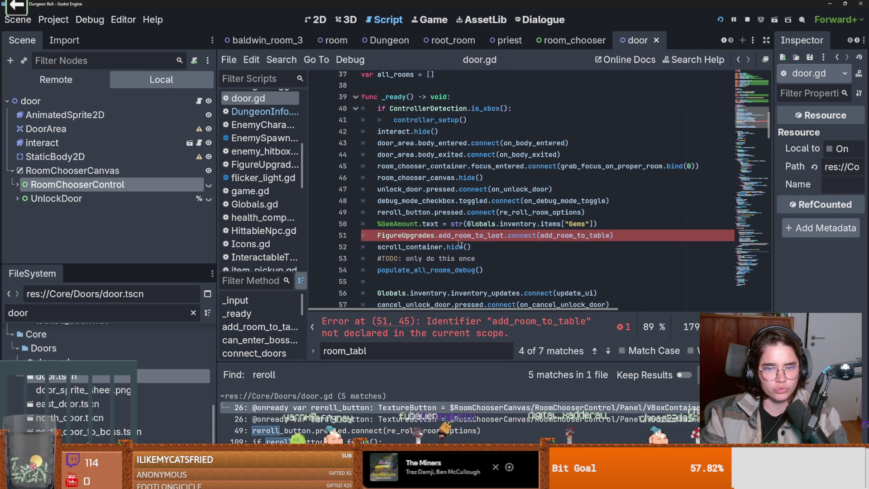
left_click(625, 237)
key("shift+Home")
key("BackSpace")
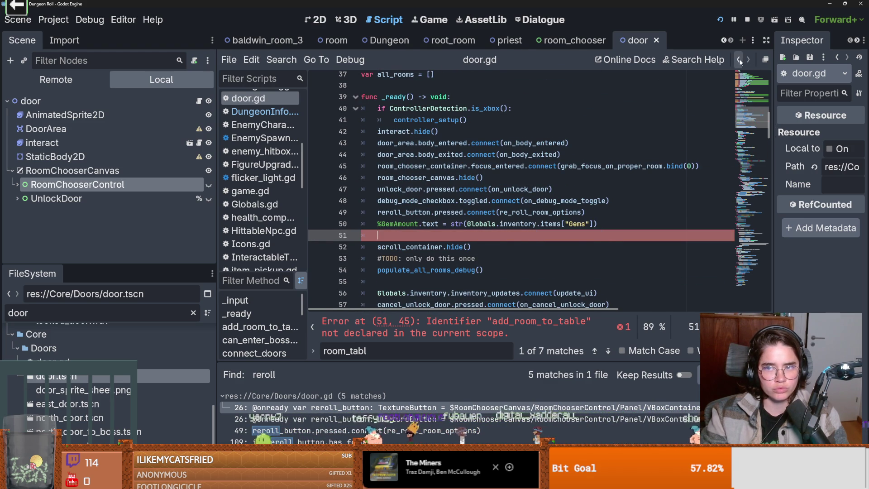
key("F3")
scroll(512, 209, "up", 5)
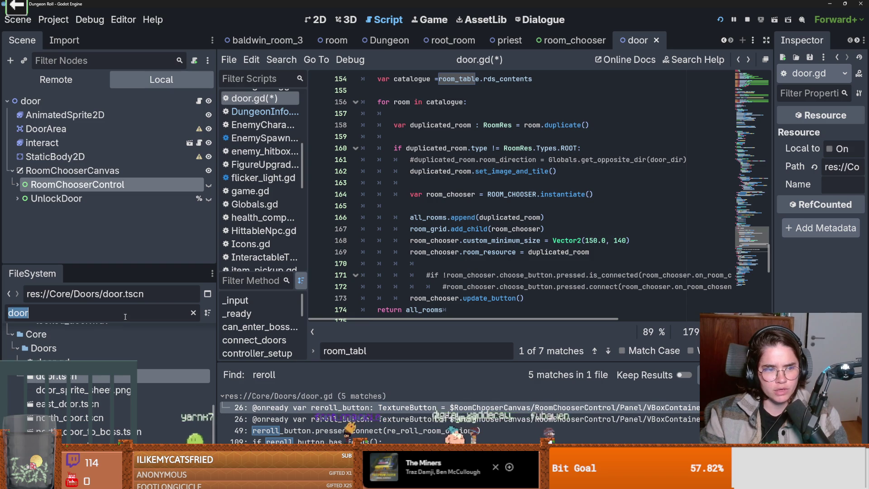
key("BackSpace")
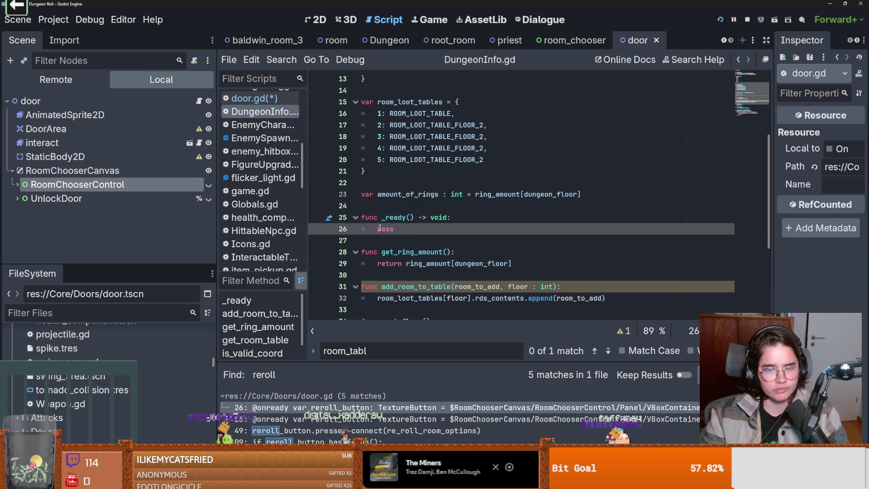
Paste the connection into DungeonInfo's _ready, make the emit pass floor 1, save, and run
key("ctrl+v")
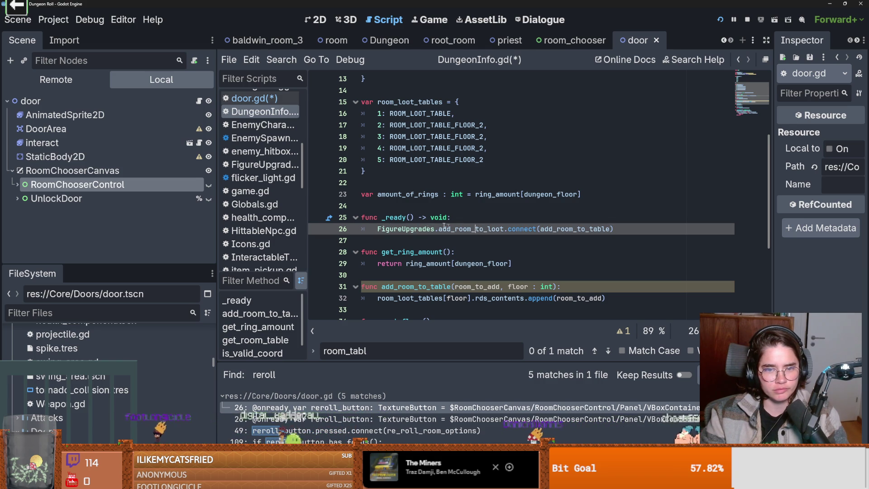
left_click(457, 231, "ctrl")
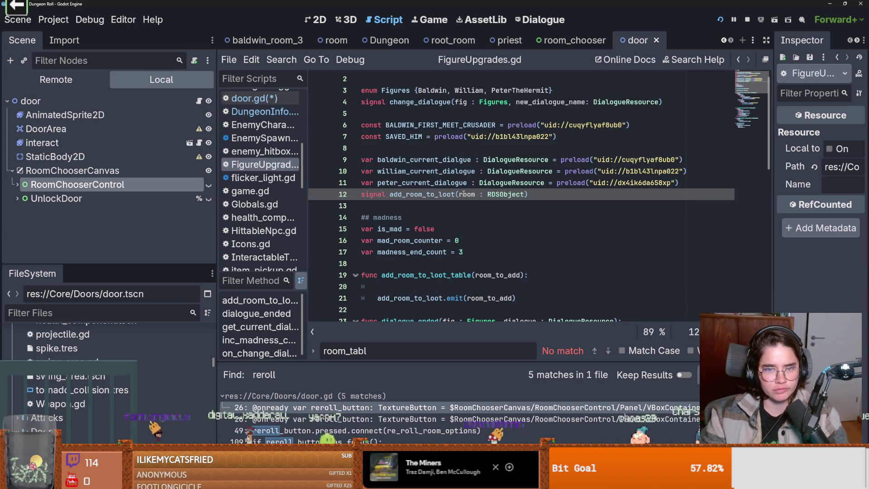
scroll(498, 231, "down", 2)
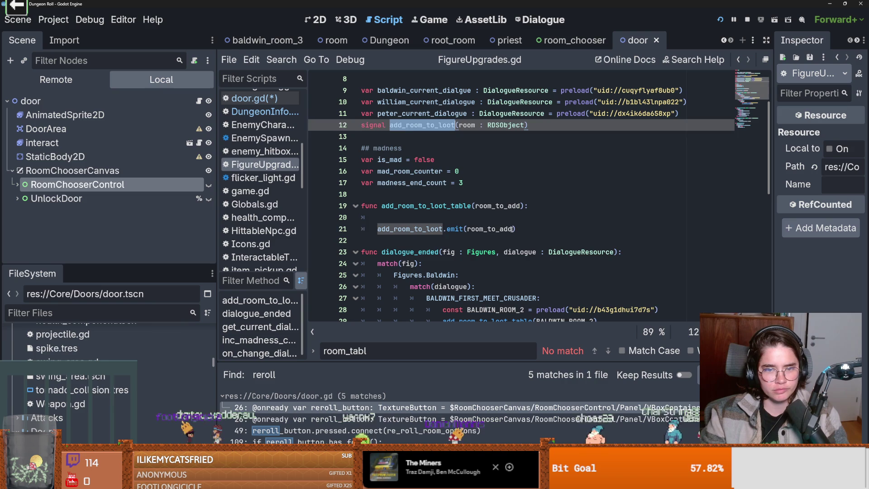
left_click(513, 229)
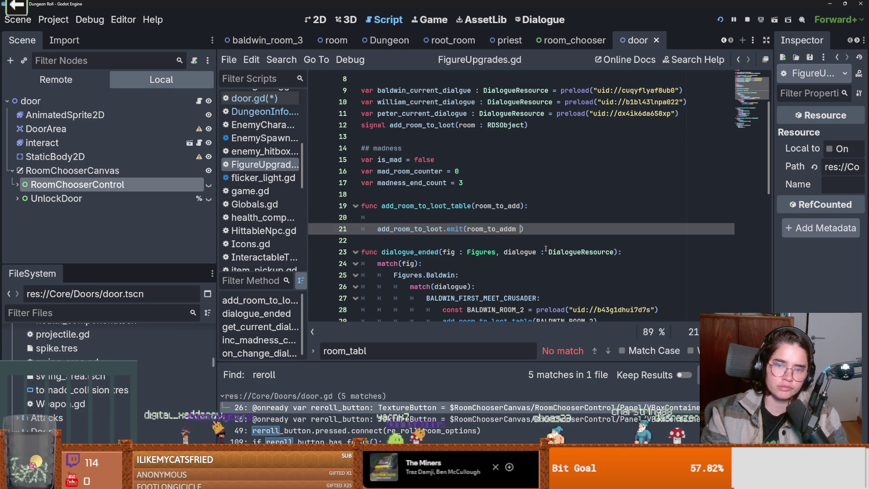
left_click(577, 226)
key("ctrl+s")
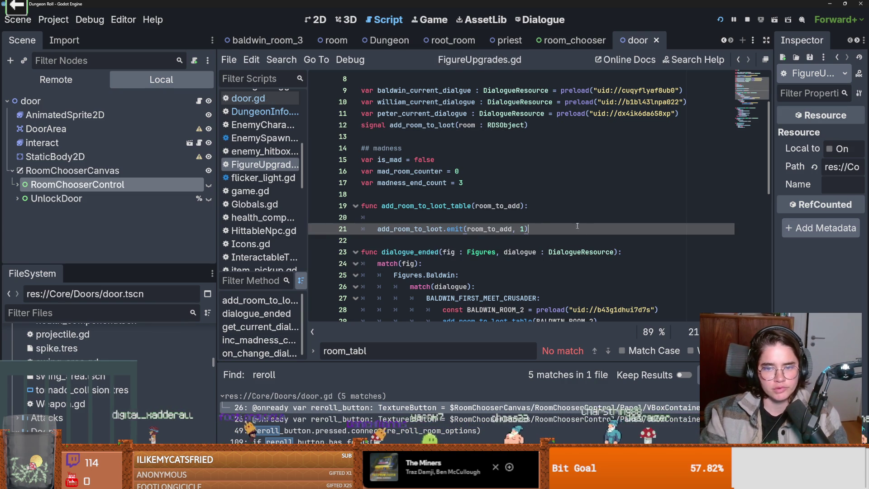
left_click(719, 20)
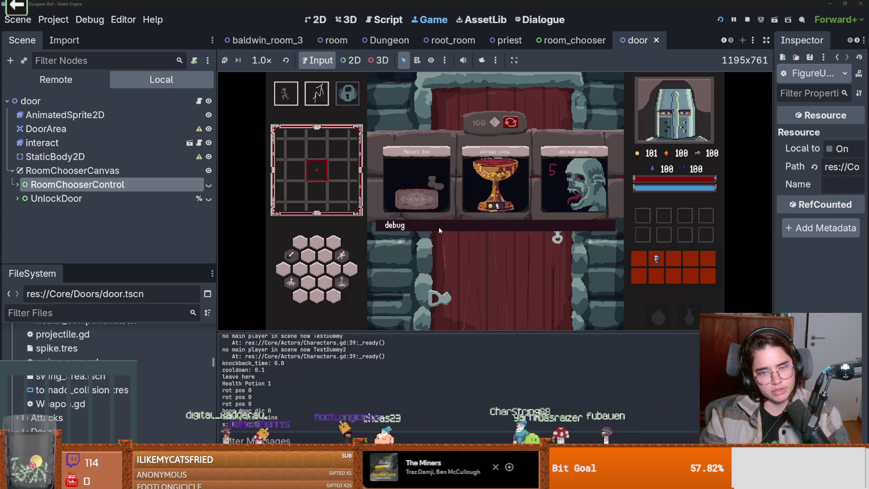
Enter a room picked from the in-game debug room list
left_click(438, 228)
scroll(567, 280, "down", 3)
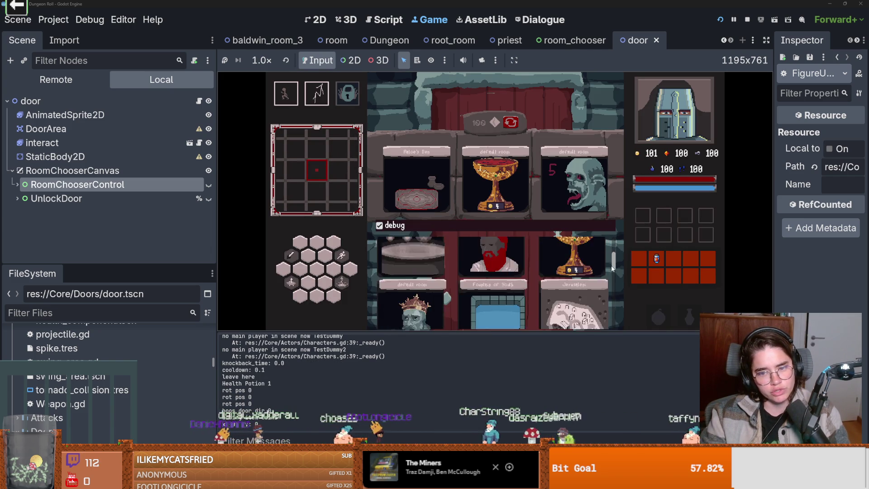
left_click(567, 280)
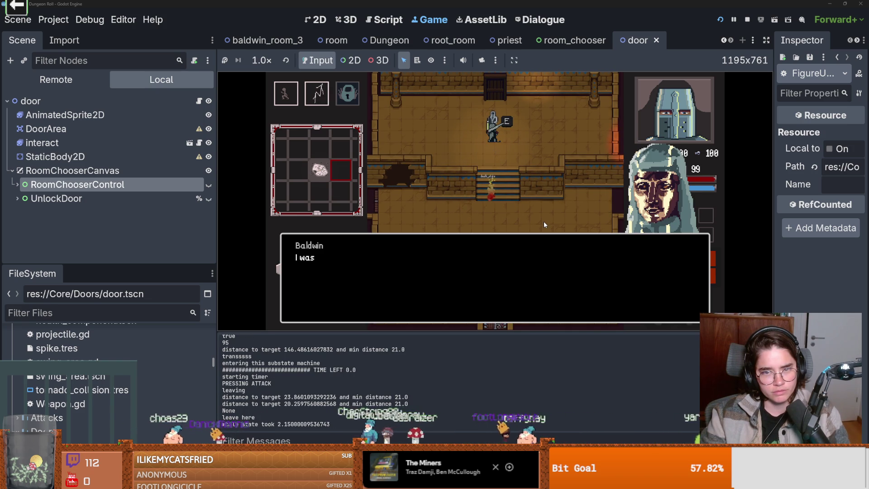
Click through the NPC's whole conversation and return to play
left_click(457, 264)
left_click(457, 263)
left_click(457, 263)
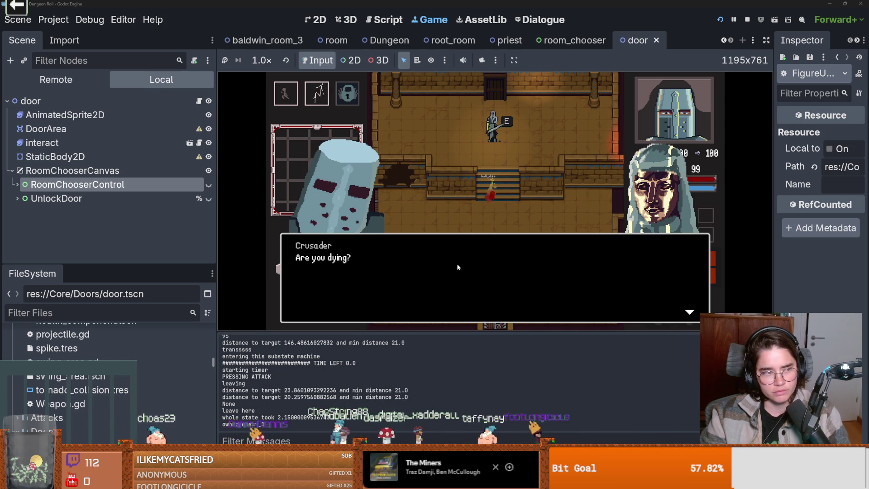
left_click(457, 264)
left_click(457, 264)
left_click(457, 263)
left_click(457, 267)
left_click(457, 267)
left_click(457, 267)
left_click(458, 267)
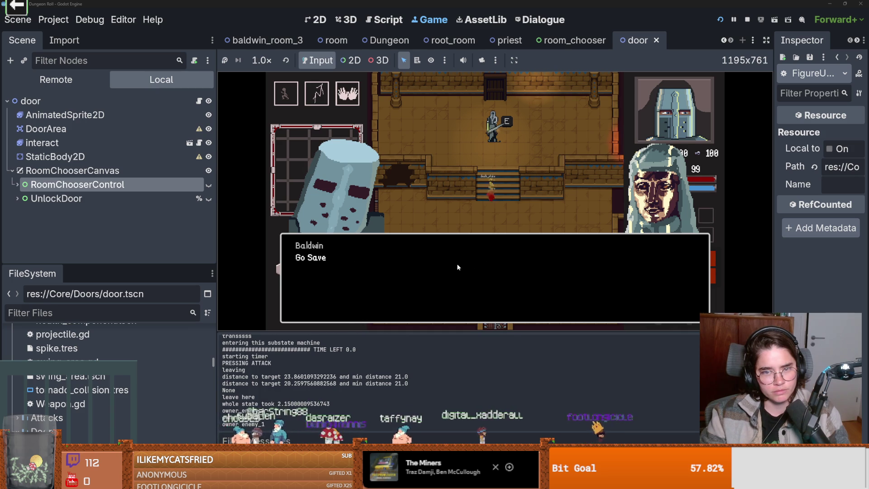
left_click(457, 267)
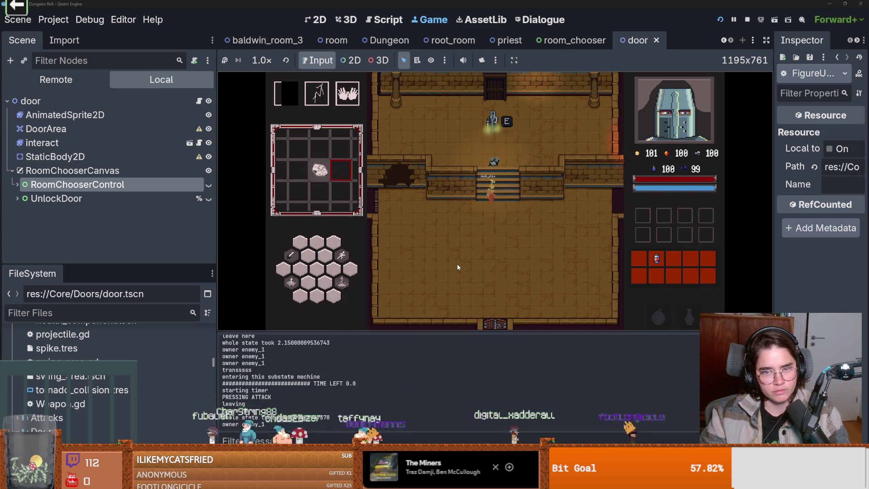
Leave through the bottom door, reroll the room choices, and enter the next room
key("s")
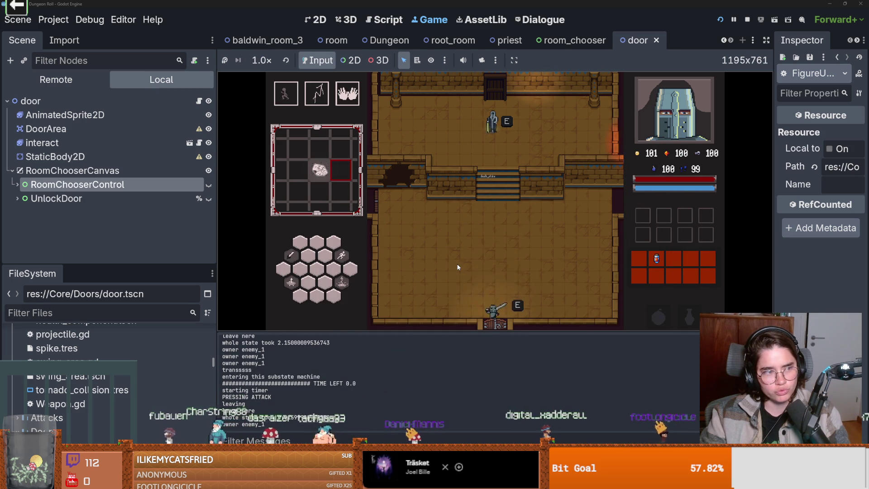
left_click(452, 225)
left_click(523, 223)
left_click(511, 123)
left_click(513, 181)
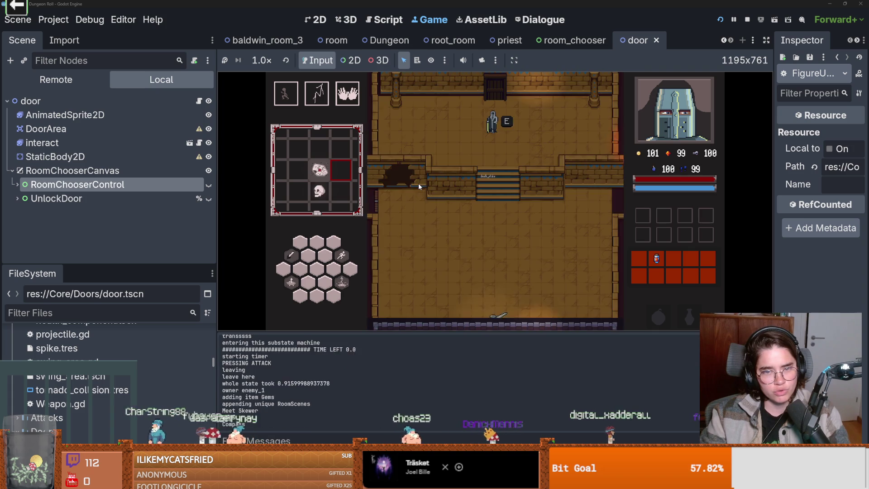
Defeat the room's enemy with lightning and attacks, then finish the NPC's dialogue
left_click(511, 211)
key("w")
key("w")
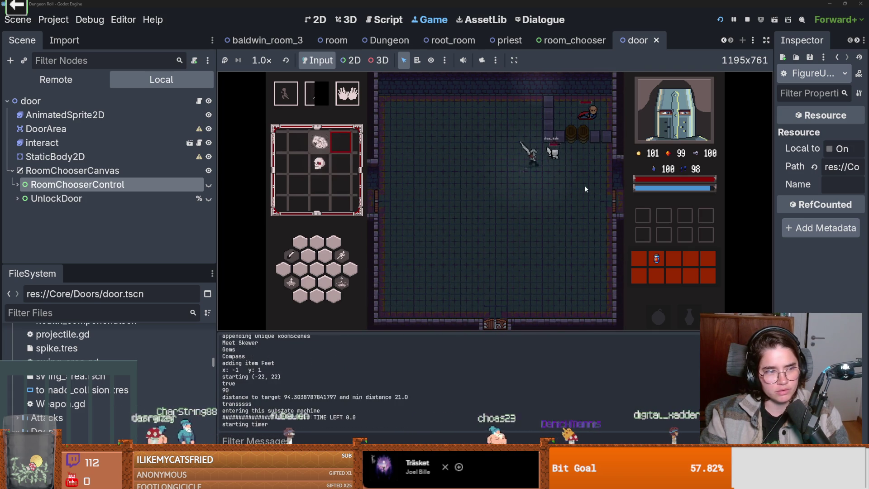
left_click(585, 186)
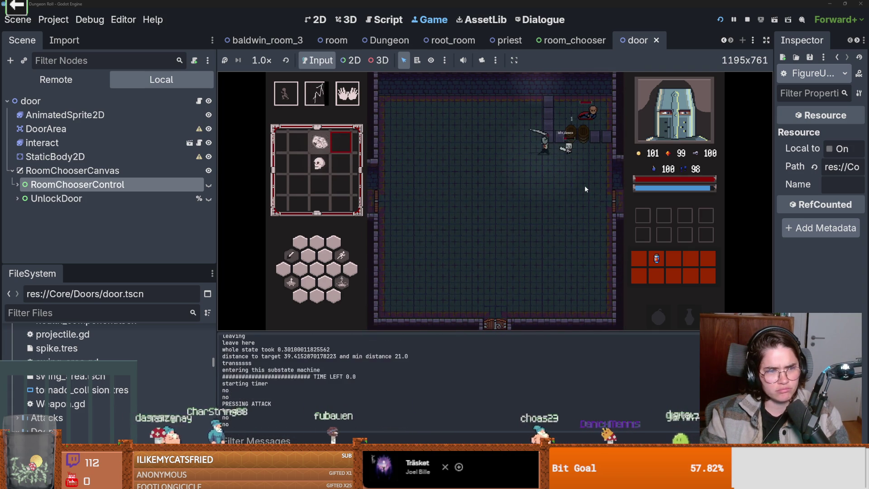
left_click(581, 116)
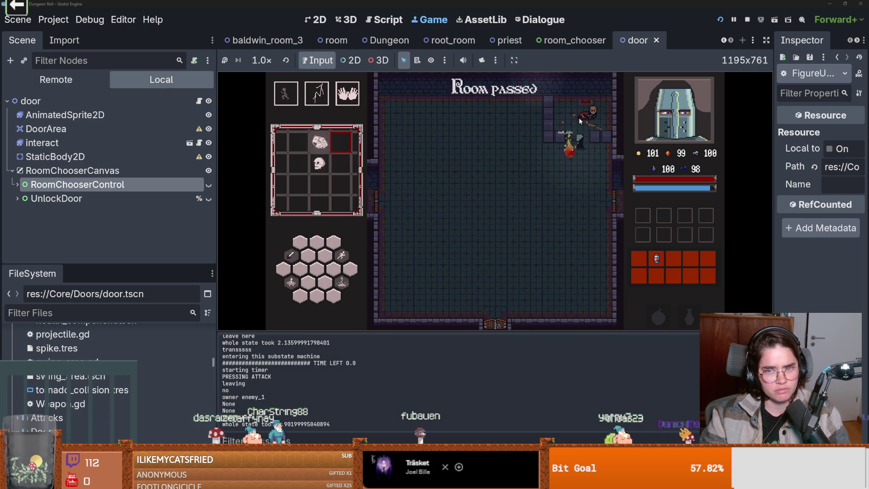
left_click(520, 227)
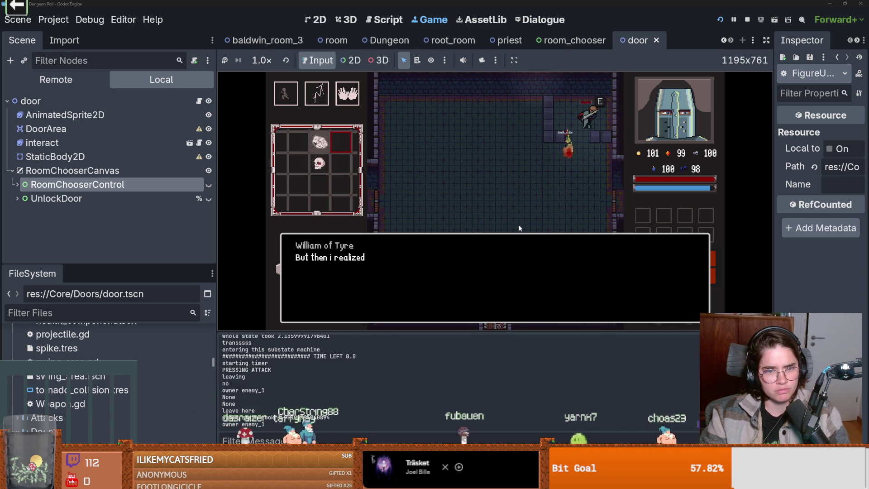
left_click(519, 228)
left_click(520, 228)
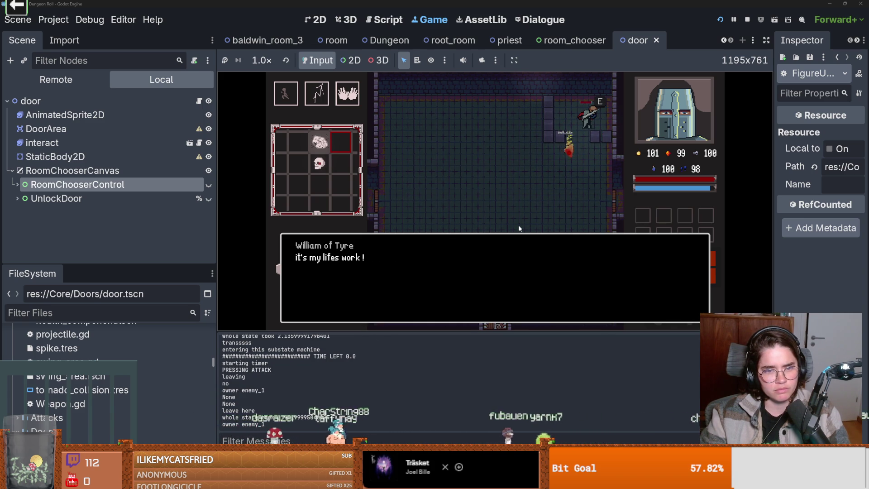
left_click(519, 228)
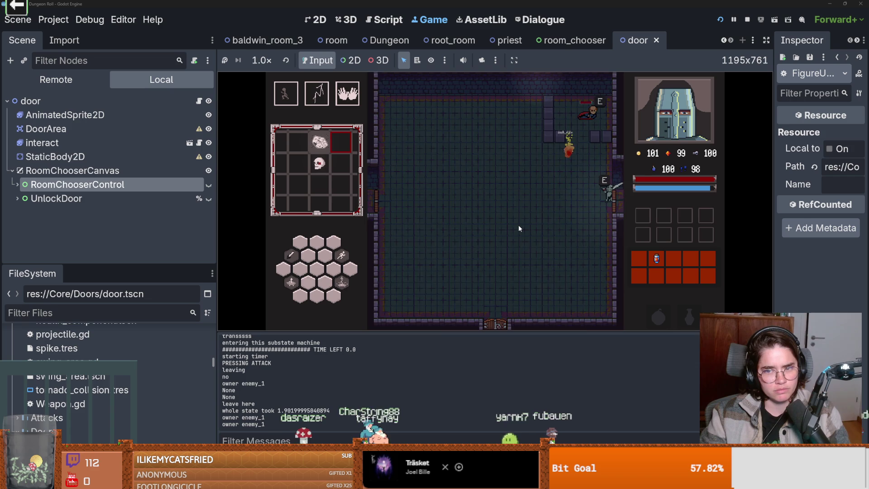
Go through the right door, reroll the room cards four times, and enter one
left_click(514, 122)
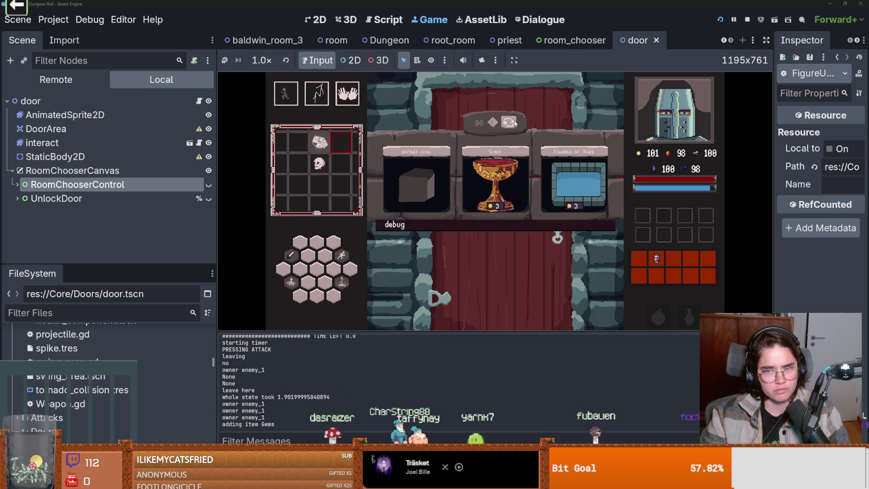
left_click(508, 122)
left_click(508, 122)
left_click(508, 122)
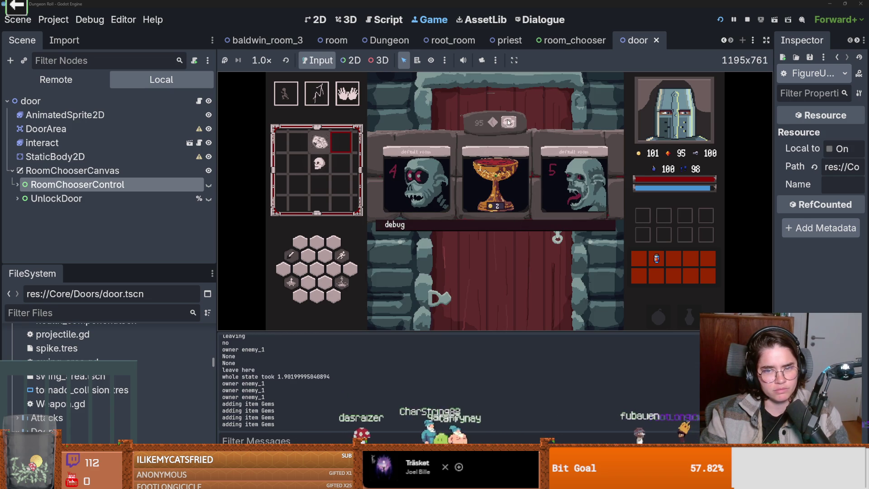
left_click(509, 123)
left_click(575, 185)
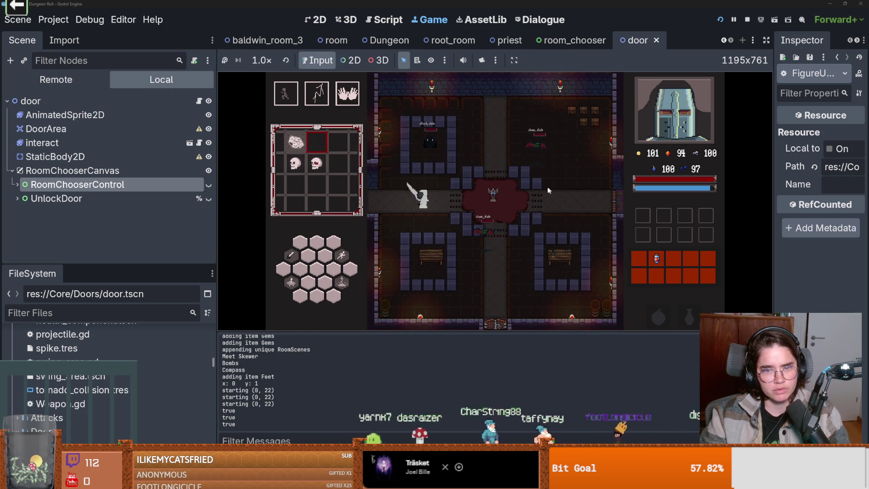
Fight the approaching enemies with skills while moving along the left wall
left_click(520, 193)
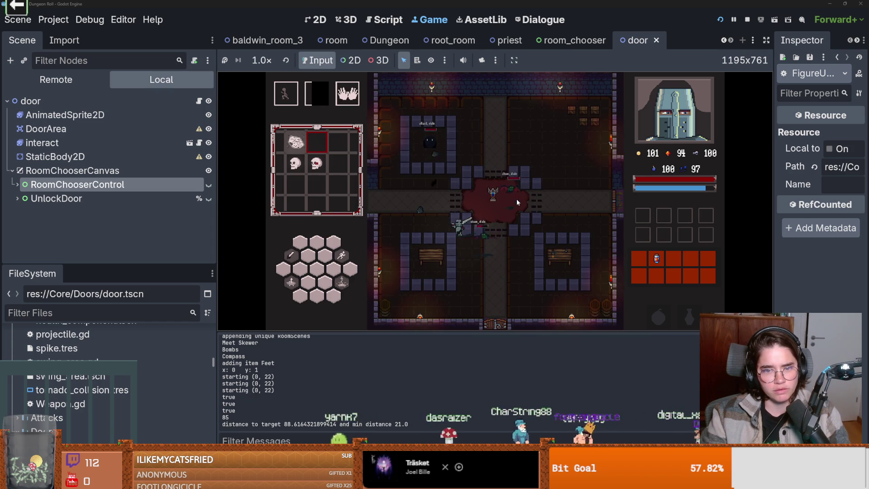
key("a")
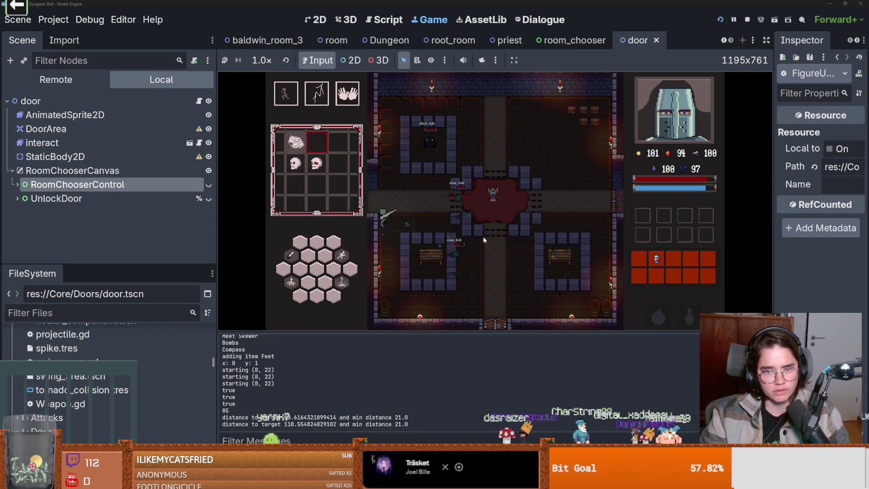
left_click(482, 236)
key("s")
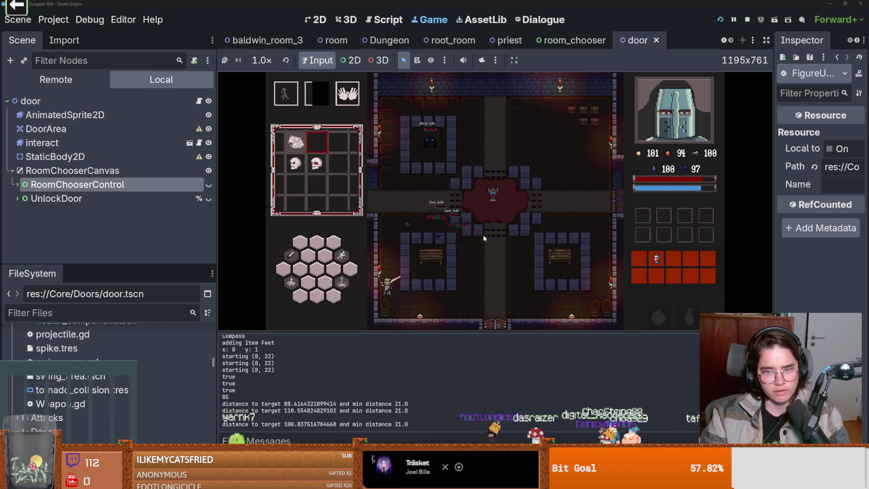
key("w")
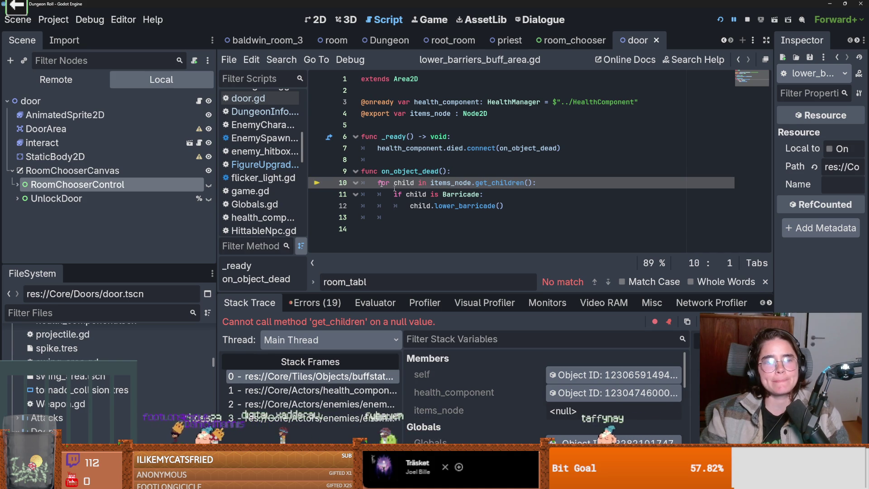
In baldwin_room_3, point BarrierLowerStatueBuff's BuffArea Items Node to items and relaunch the game
left_click(267, 40)
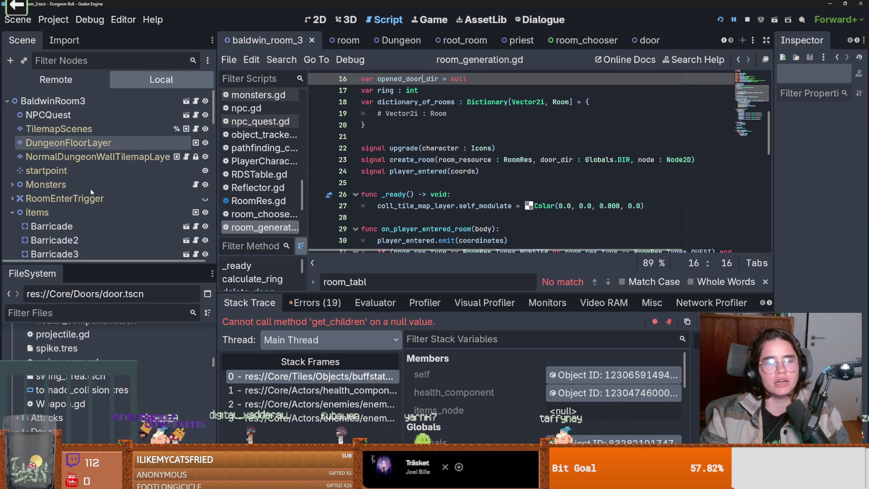
scroll(94, 219, "down", 10)
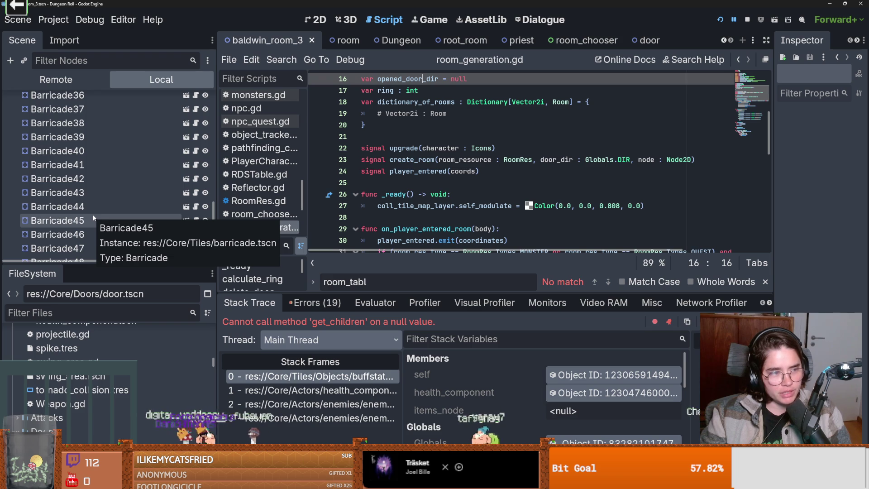
scroll(93, 214, "down", 2)
double_click(97, 177)
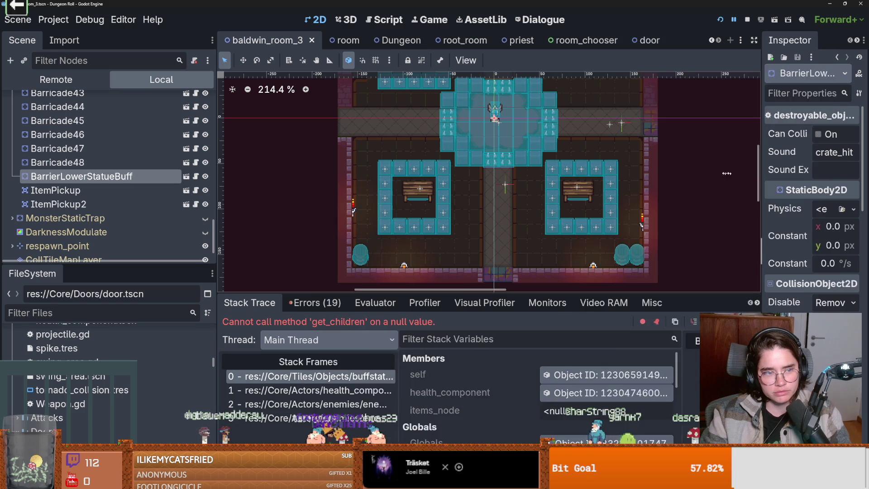
left_click_drag(774, 174, 628, 174)
key("F12")
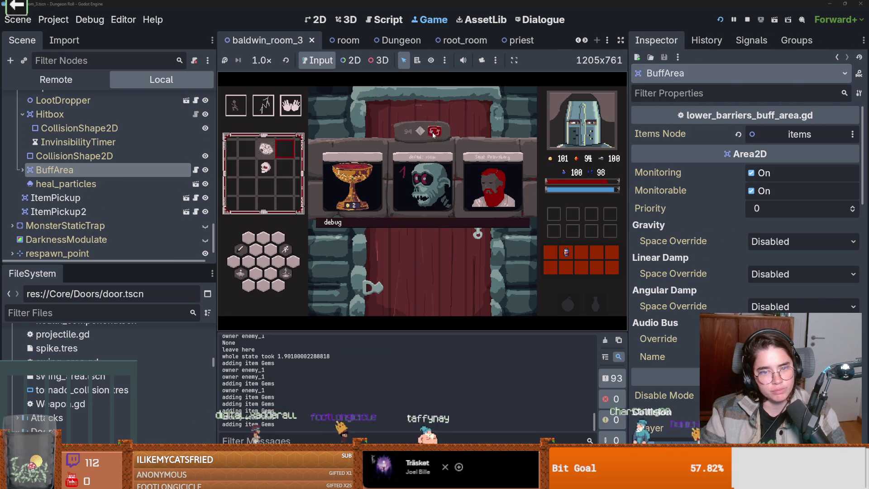
Reroll and enter a room, then dash and attack the nearby enemies
left_click(434, 133)
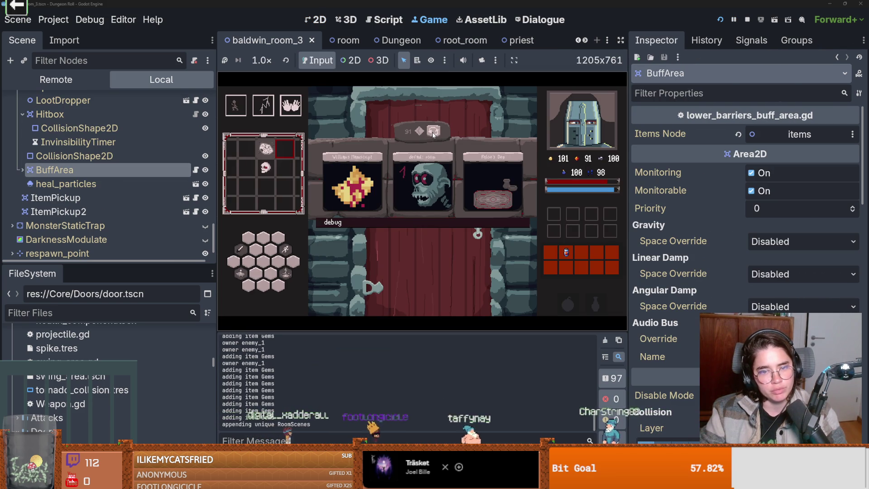
left_click(362, 183)
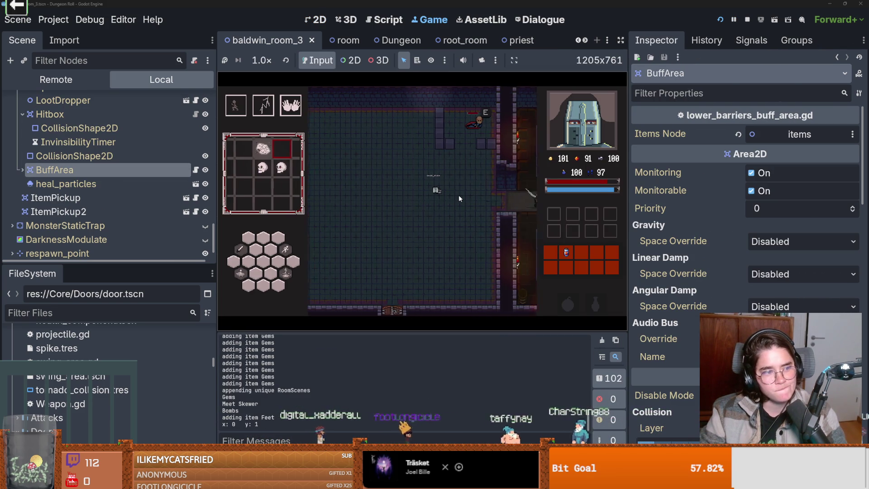
right_click(358, 205)
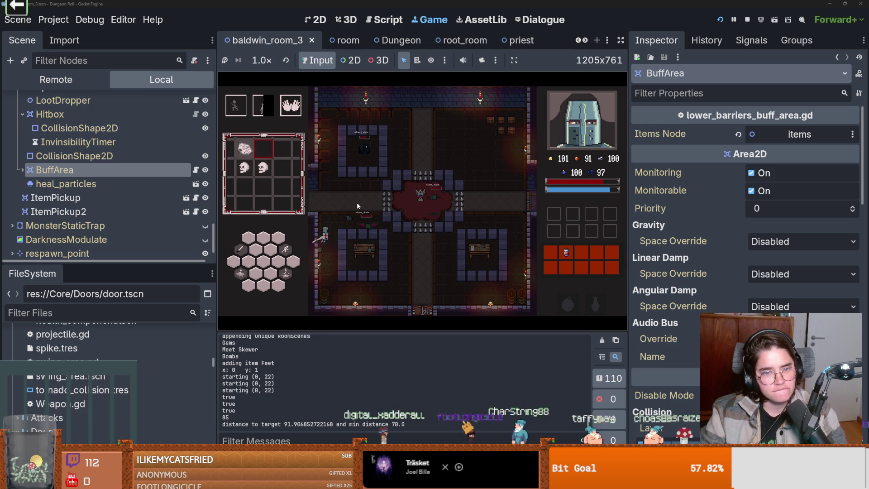
left_click(379, 214)
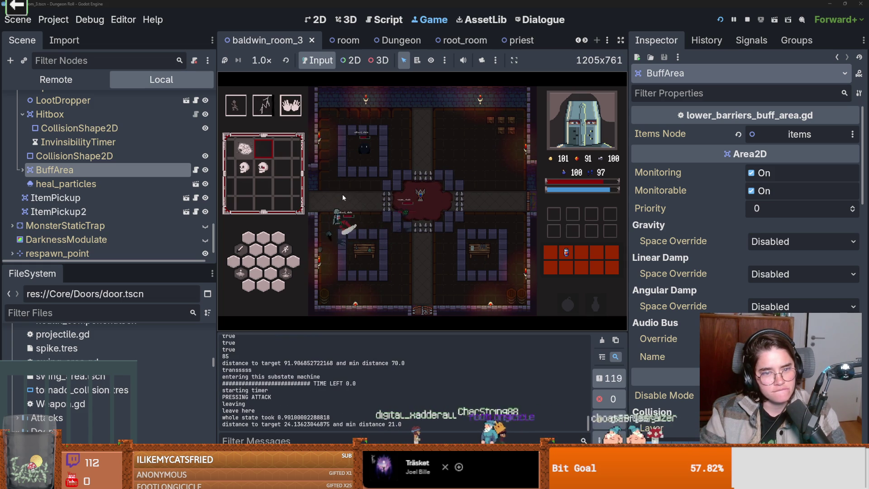
right_click(354, 203)
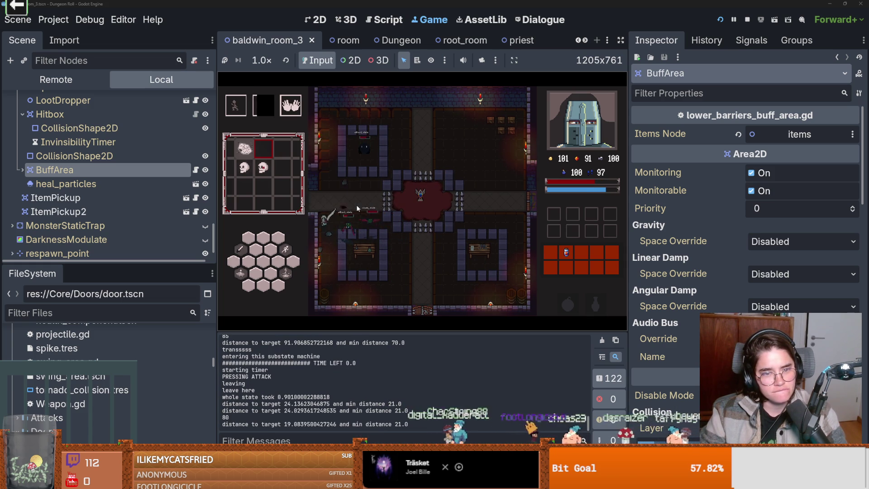
left_click(348, 197)
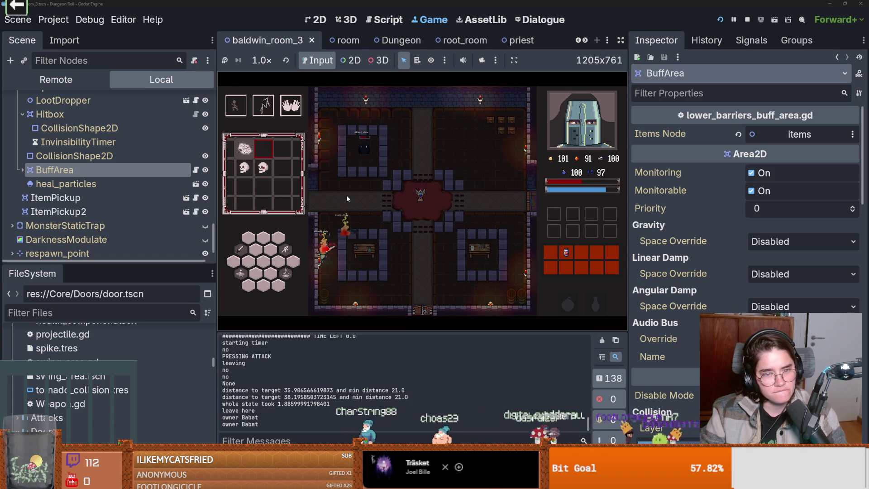
Clear the remaining red enemies along the bottom corridor until the game halts
key("space")
key("s")
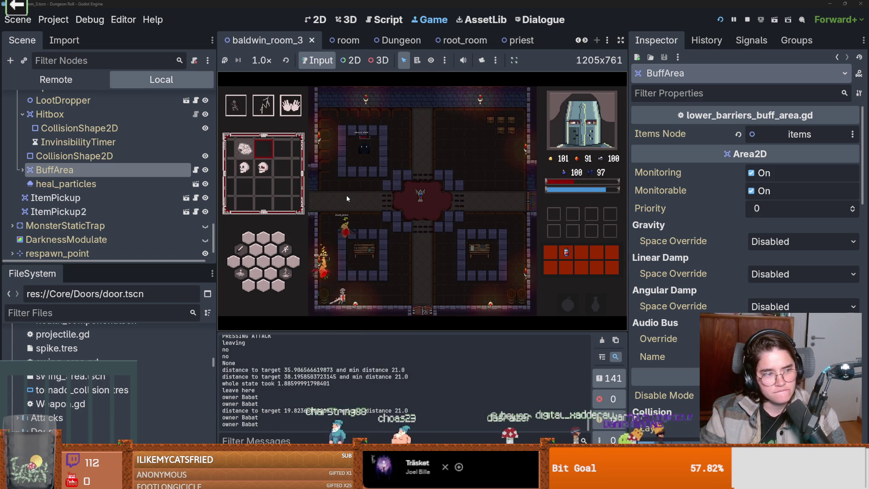
key("d")
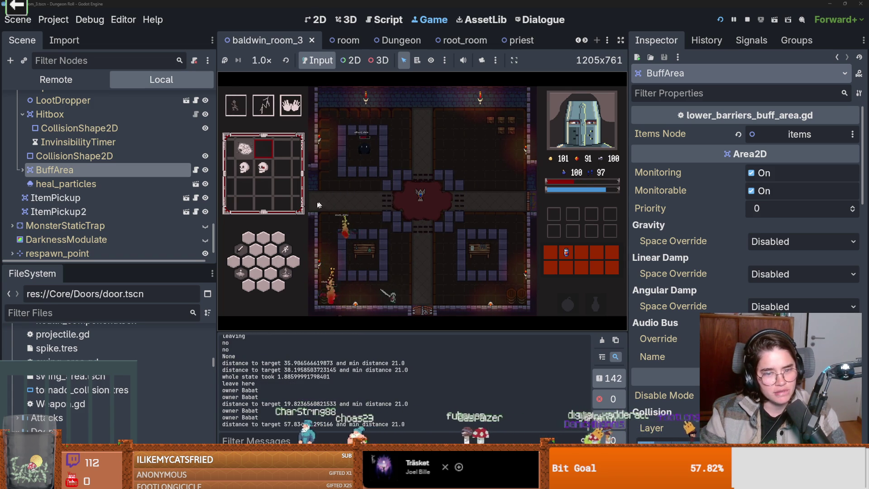
key("a")
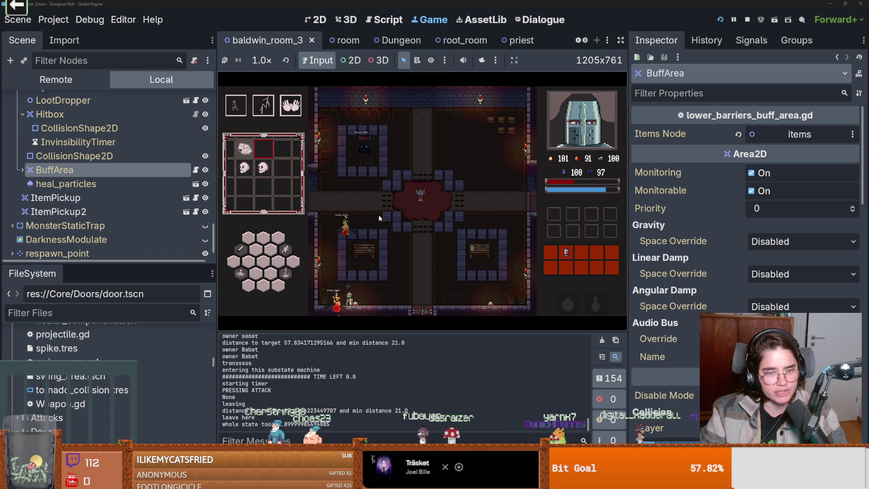
left_click(379, 214)
key("w")
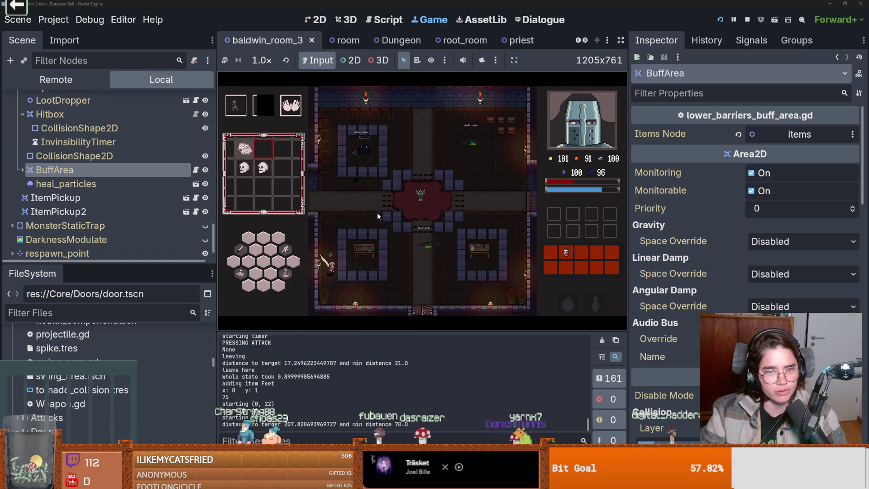
key("d")
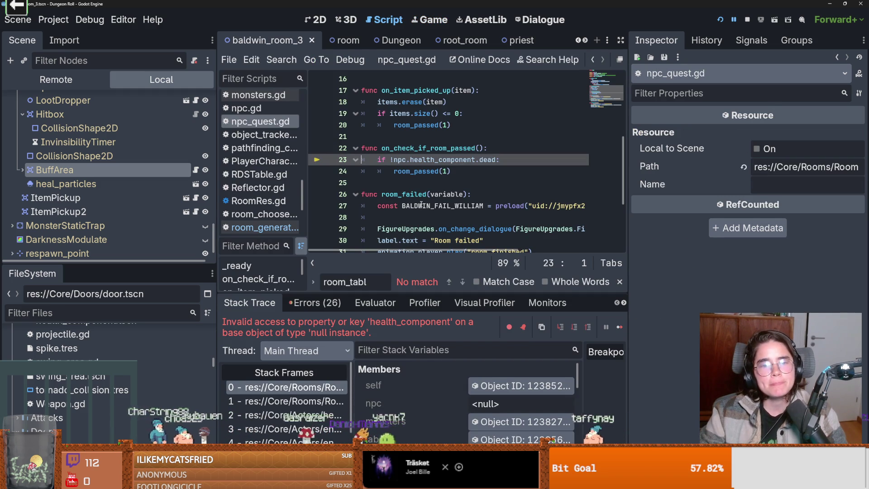
Retype the 'if npc:' guard on line 23, above the health_component dead check in on_check_if_room_passed
double_click(415, 148)
scroll(437, 209, "up", 3)
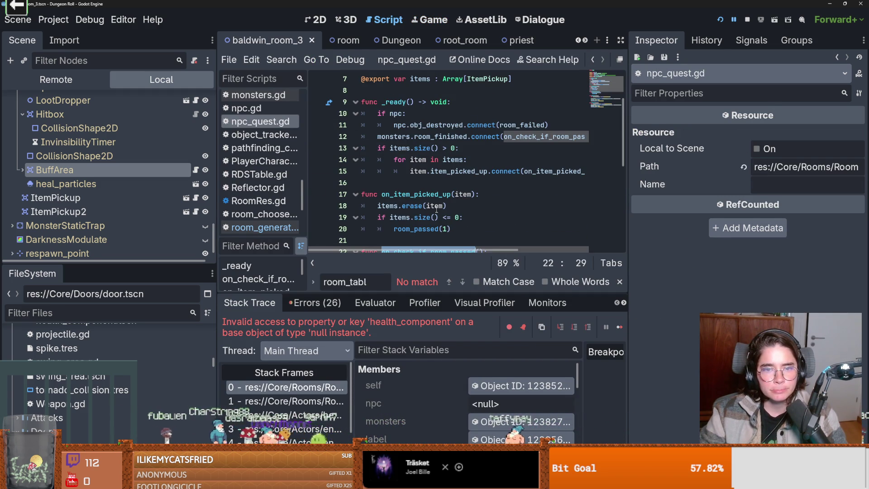
scroll(436, 210, "down", 2)
left_click(420, 194)
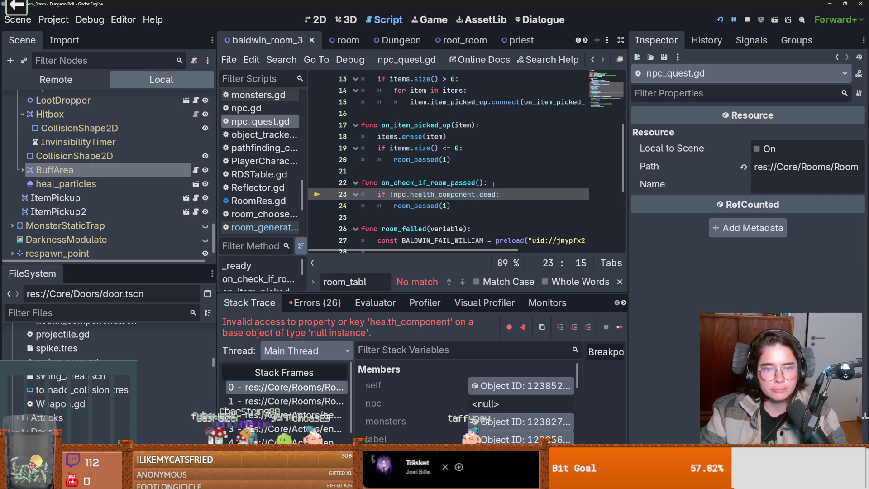
key("ctrl+shift+Return")
type("pc:")
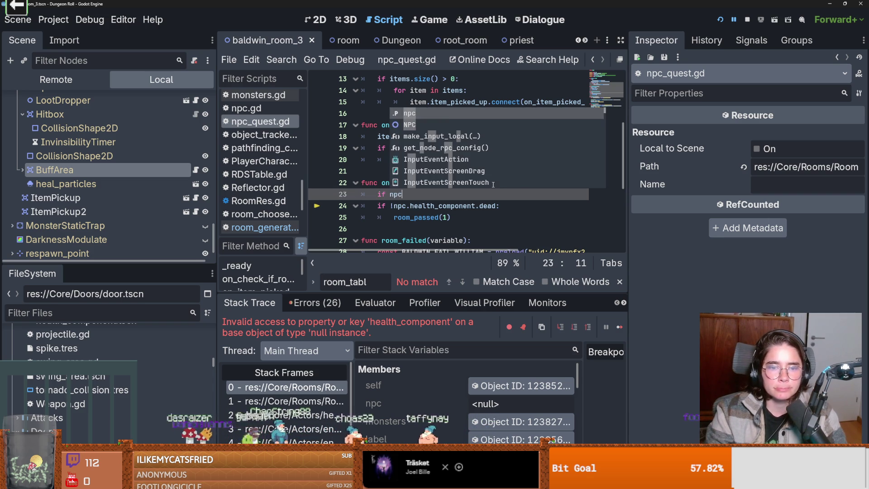
mouse_move(379, 205)
left_mouse_down()
mouse_move(457, 229)
mouse_move(459, 170)
left_mouse_up()
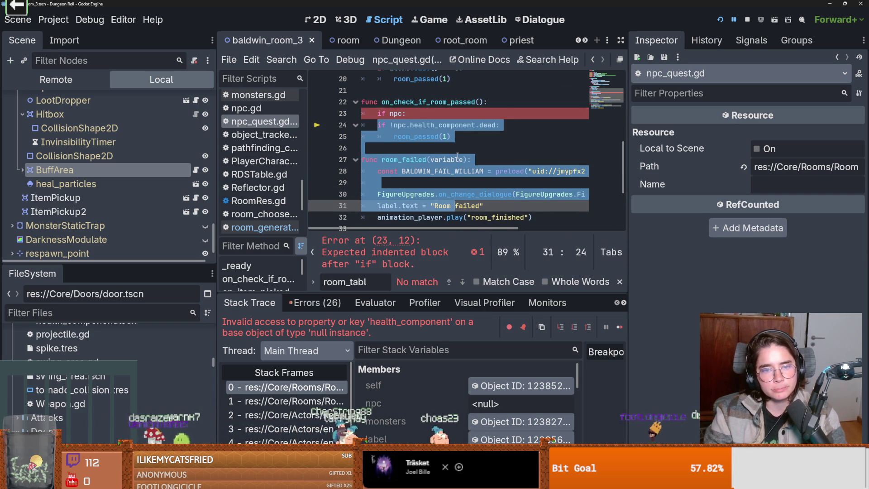
key("ctrl+z")
left_click(458, 150)
left_click(391, 124)
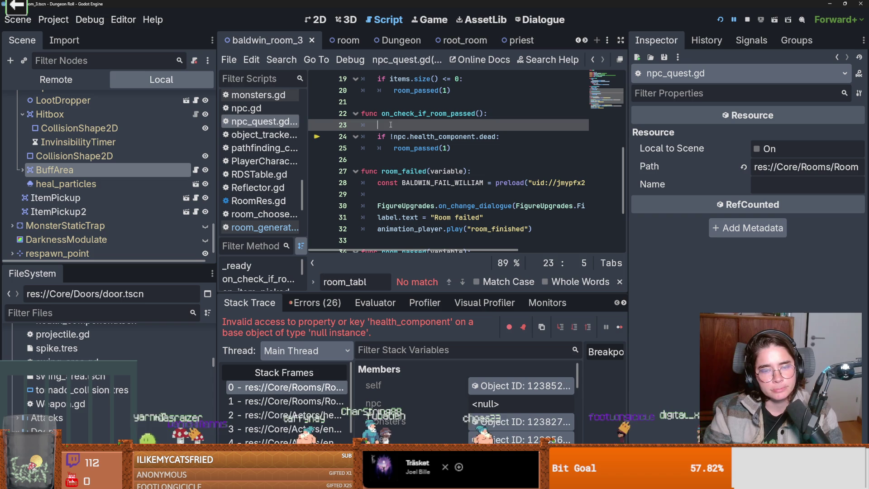
type("if npc:")
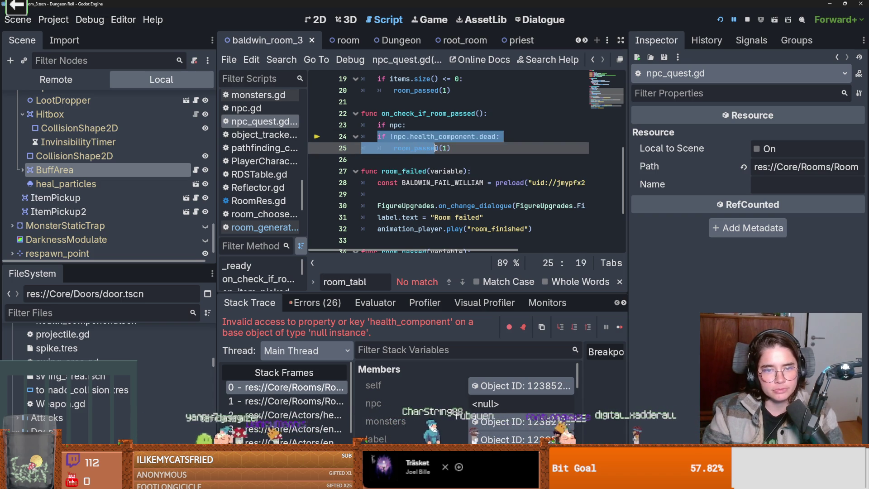
Review _ready and the room_passed call on line 20, then run the game with F5
scroll(407, 154, "up", 6)
left_click(439, 172)
scroll(438, 174, "down", 2)
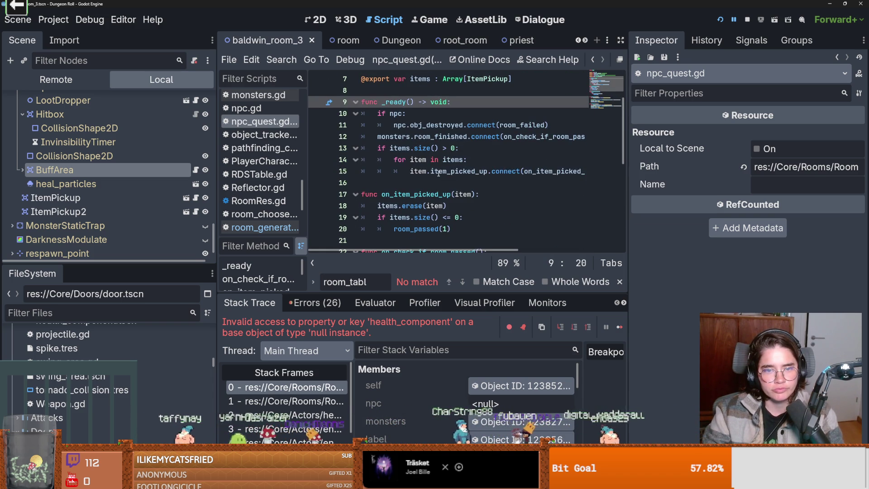
double_click(439, 172)
scroll(439, 172, "down", 1)
left_click(453, 194)
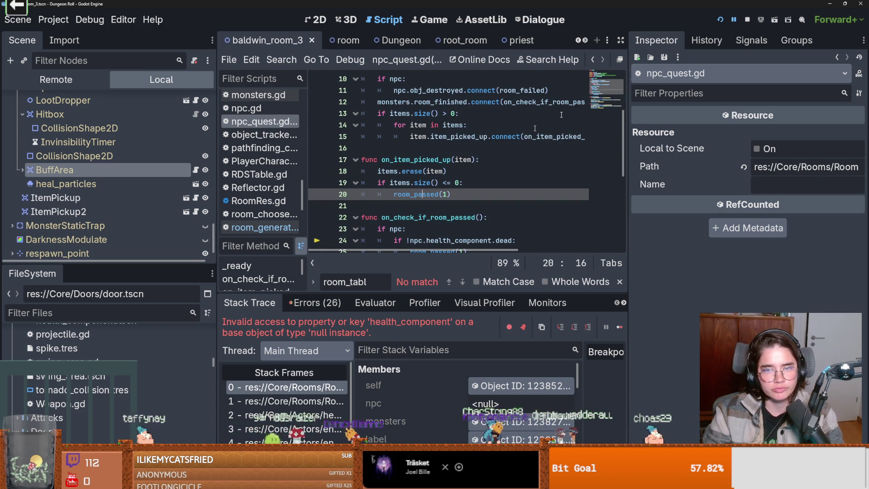
key("F5")
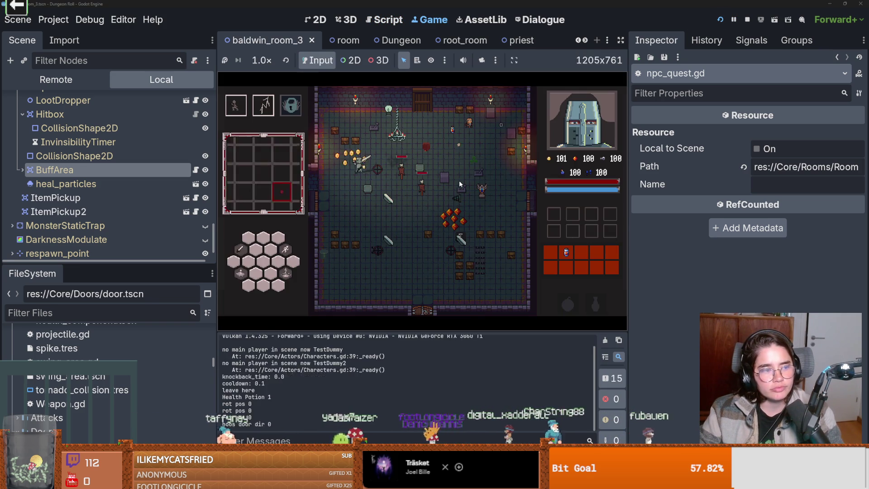
Collect the coins, exit through the door and pick a room card
key("a")
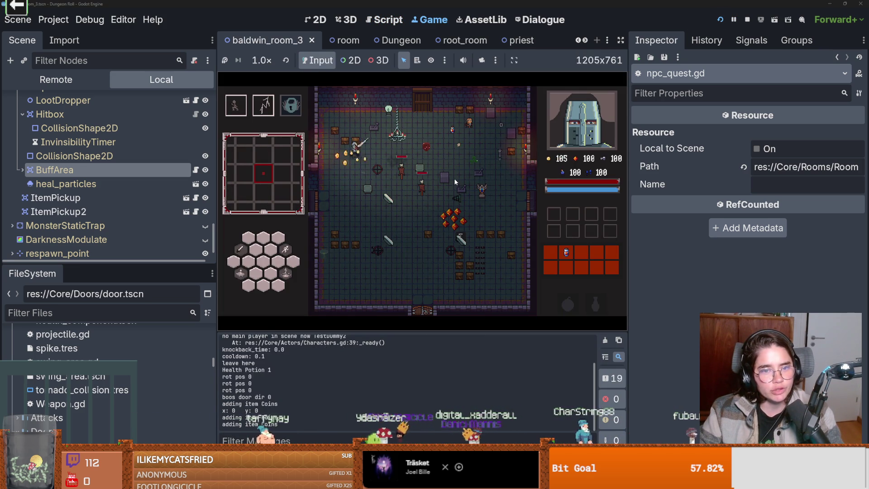
key("e")
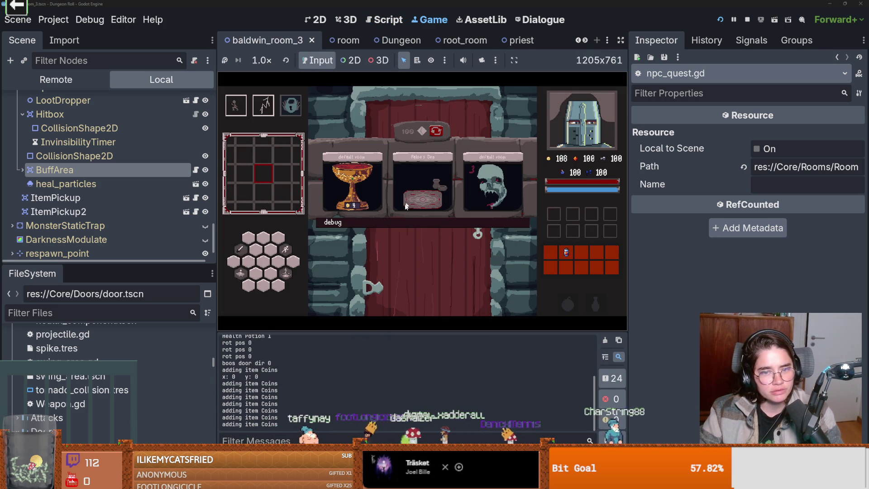
scroll(511, 256, "down", 1)
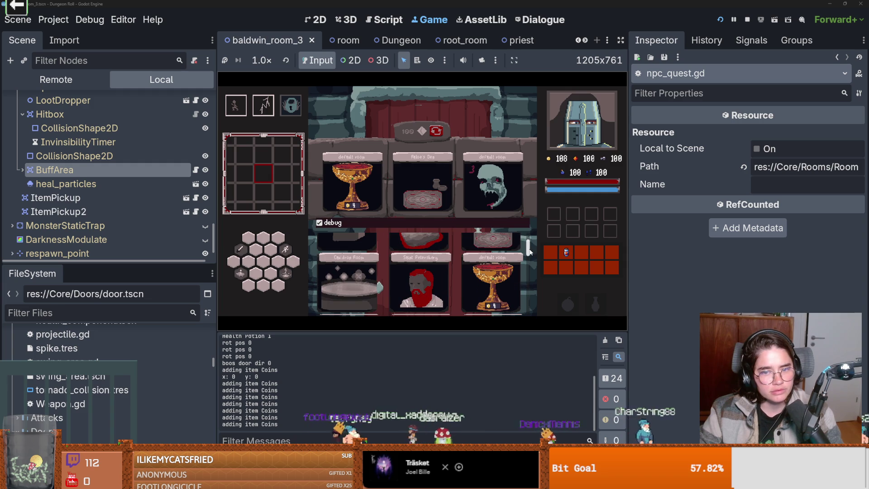
left_click(489, 290)
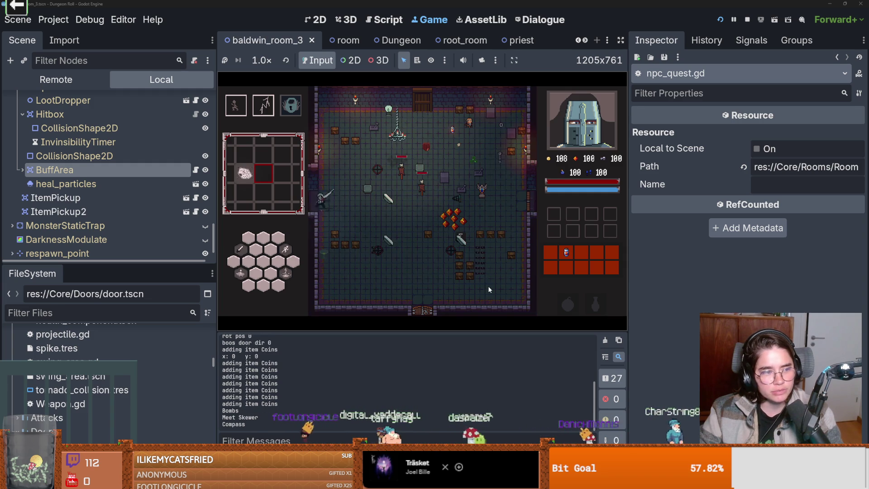
Move around the stairs room, dodging the skeleton enemy
key("a")
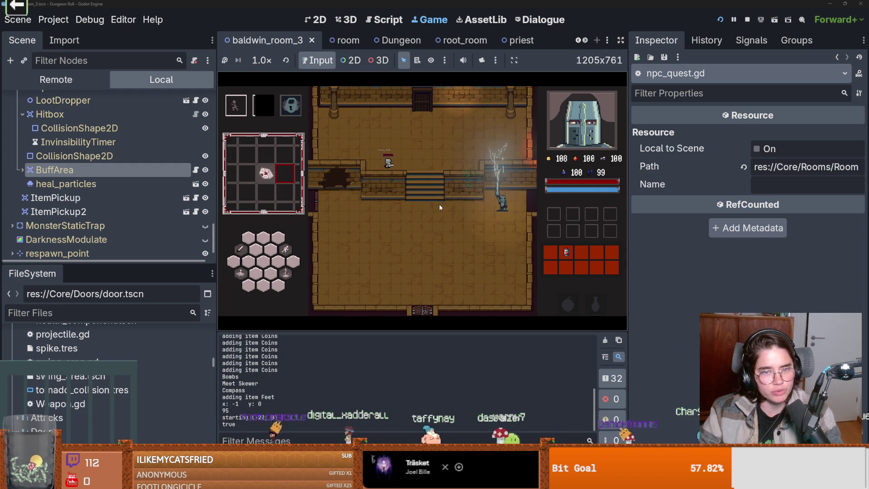
key("a")
key("s")
key("space")
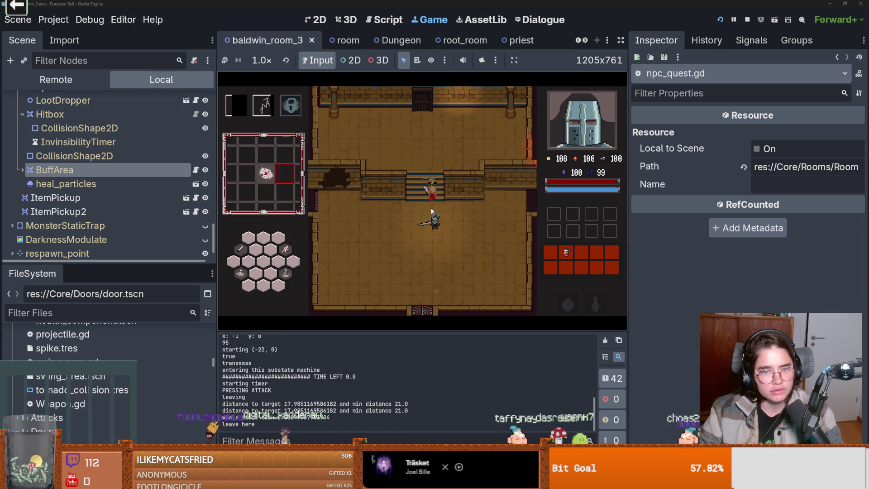
key("a")
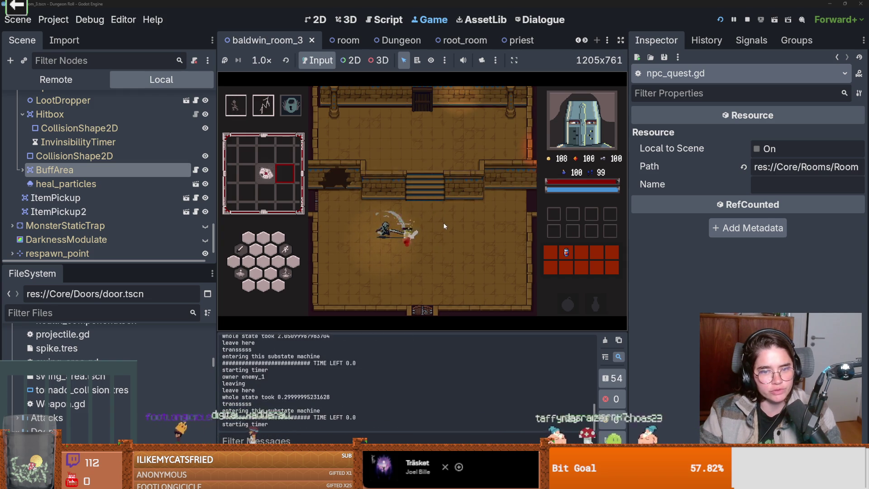
key("d")
Talk to the knight NPC Baldwin and click through his full dialogue
key("w")
key("e")
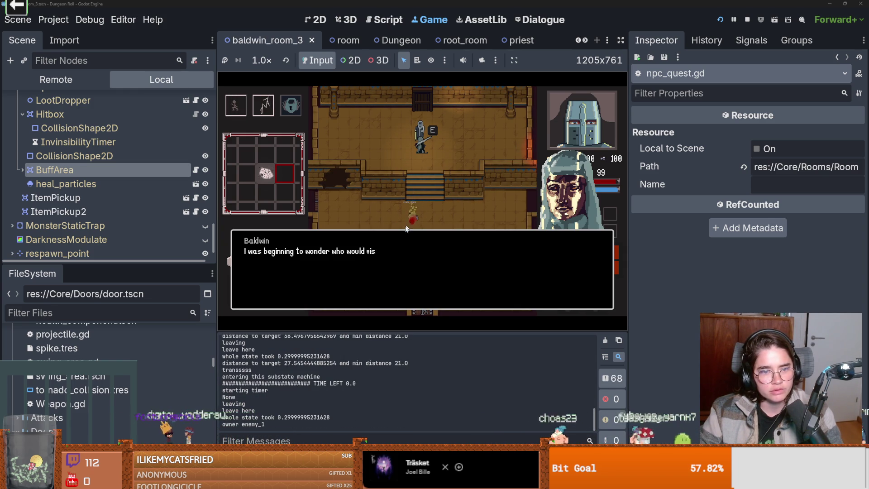
left_click(397, 249)
left_click(398, 249)
left_click(397, 249)
left_click(397, 253)
left_click(398, 253)
left_click(397, 253)
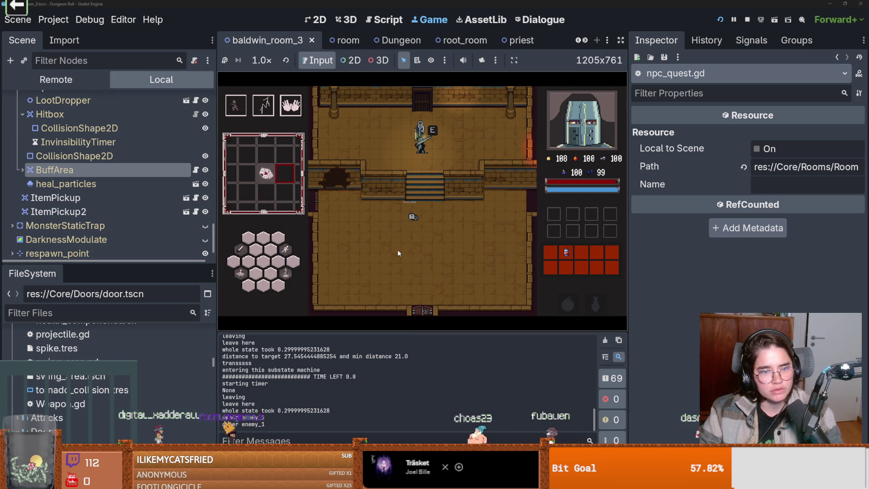
Reroll the offered room cards four times and enter the chosen room
key("s")
key("s")
left_click_drag(525, 245, 526, 274)
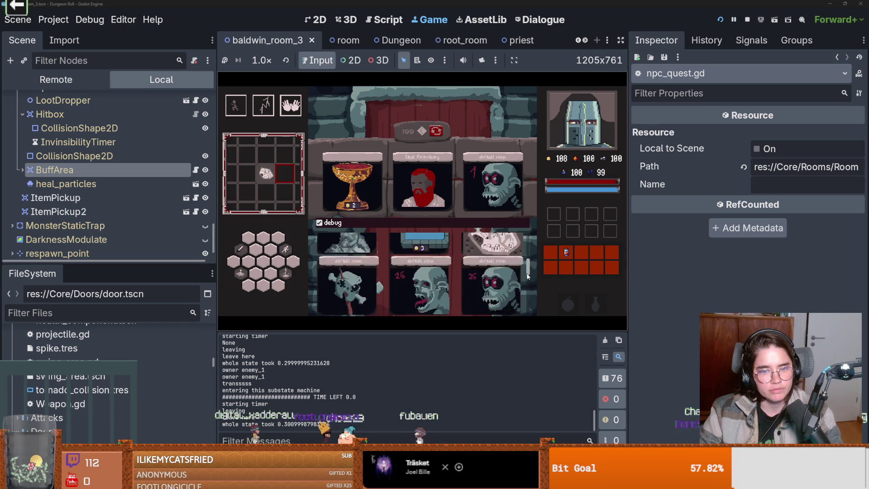
left_click(437, 132)
left_click(438, 132)
left_click(438, 131)
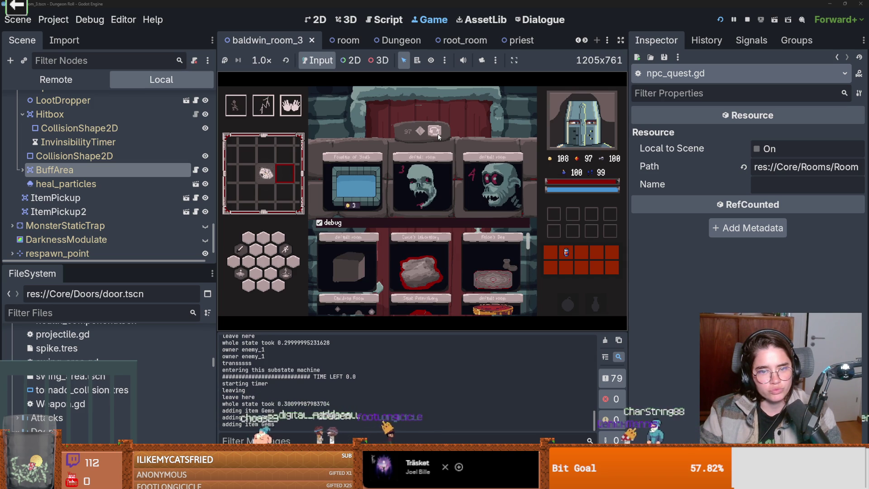
left_click(438, 132)
left_click(450, 247)
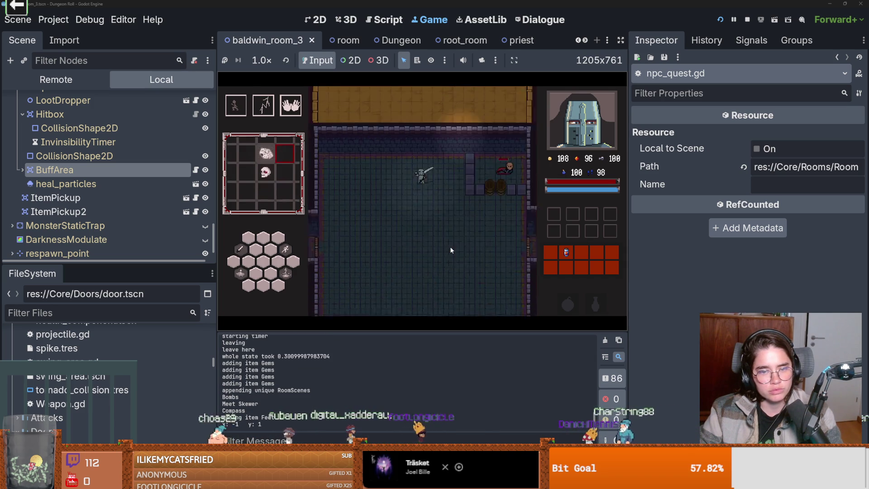
Defeat the enemy to pass the room and finish William of Tyre's dialogue
key("w")
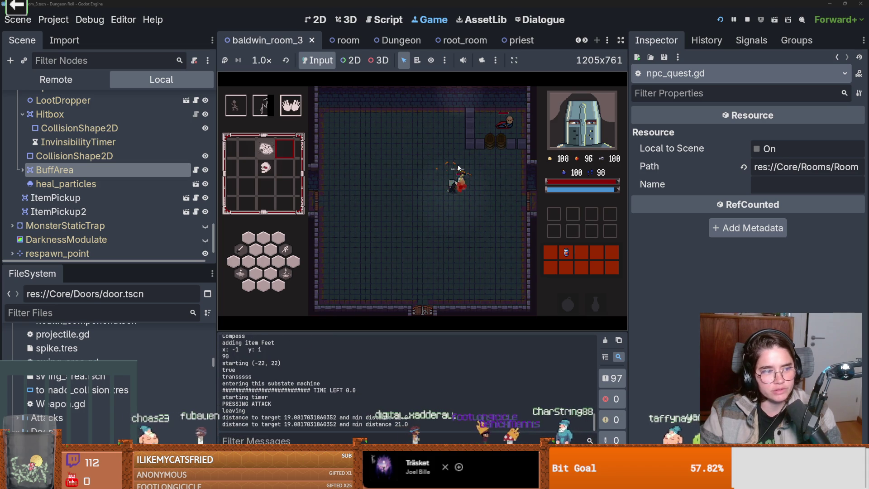
key("w")
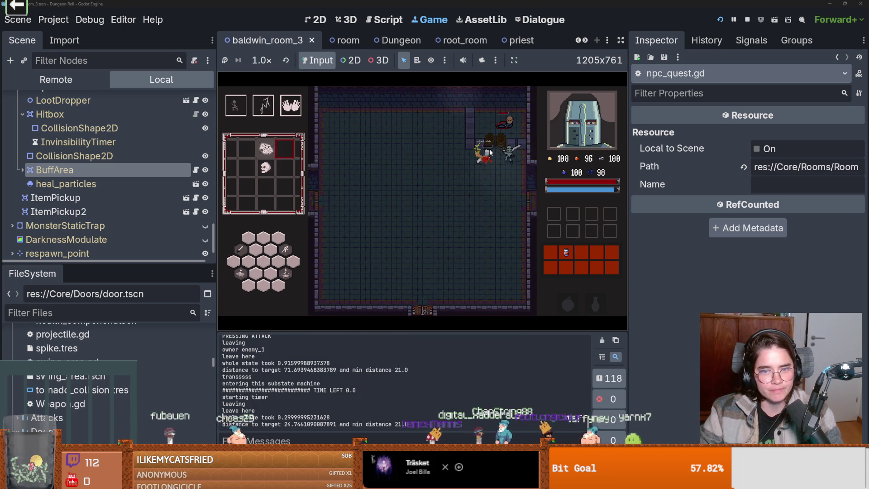
key("w")
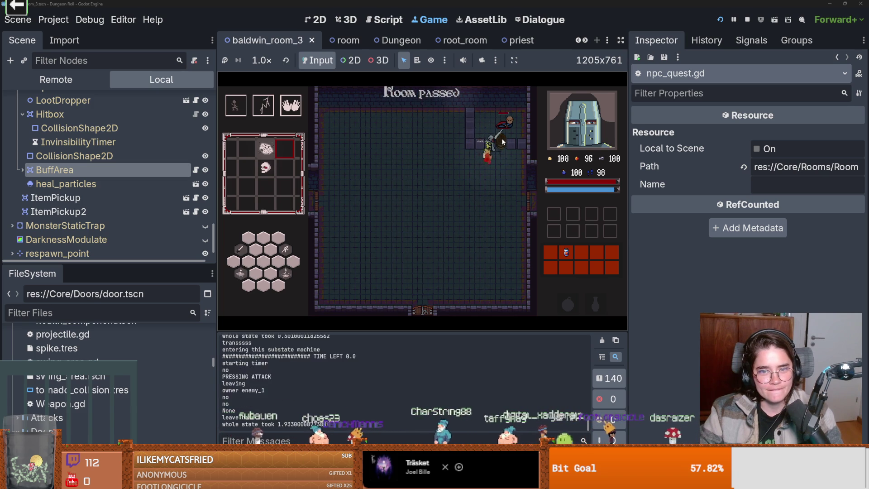
key("e")
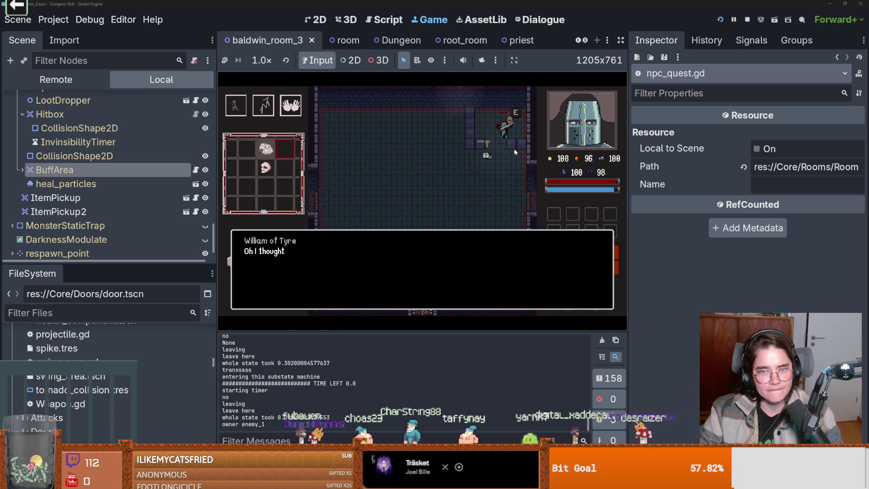
key("e")
key("e")
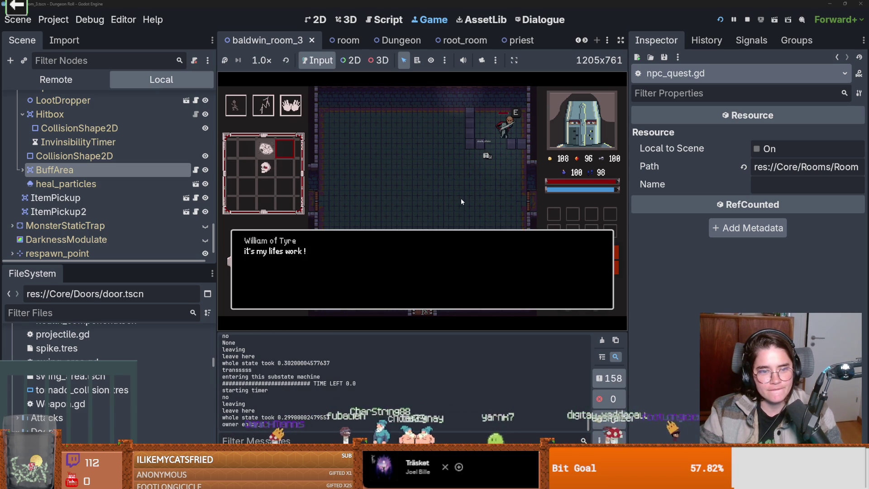
key("e")
Enter the shop through the side door, reroll its room cards twice, and enter a room
key("s")
key("d")
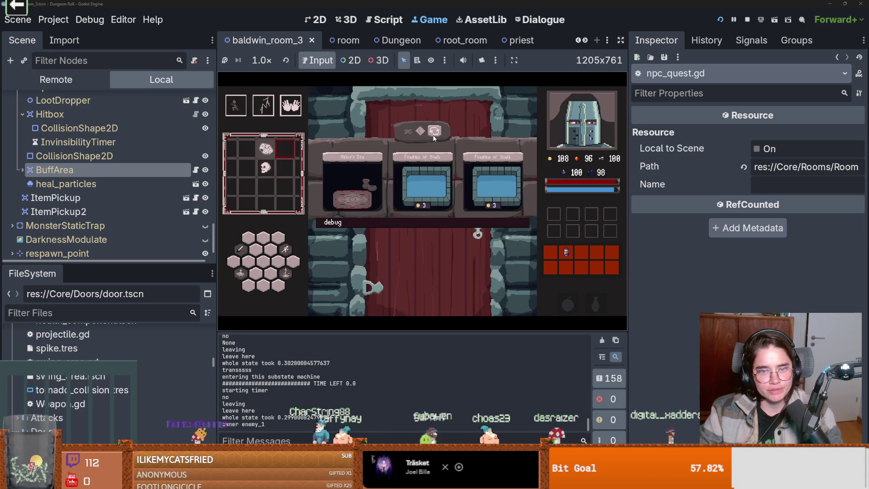
left_click(433, 136)
left_click(433, 136)
left_click(427, 167)
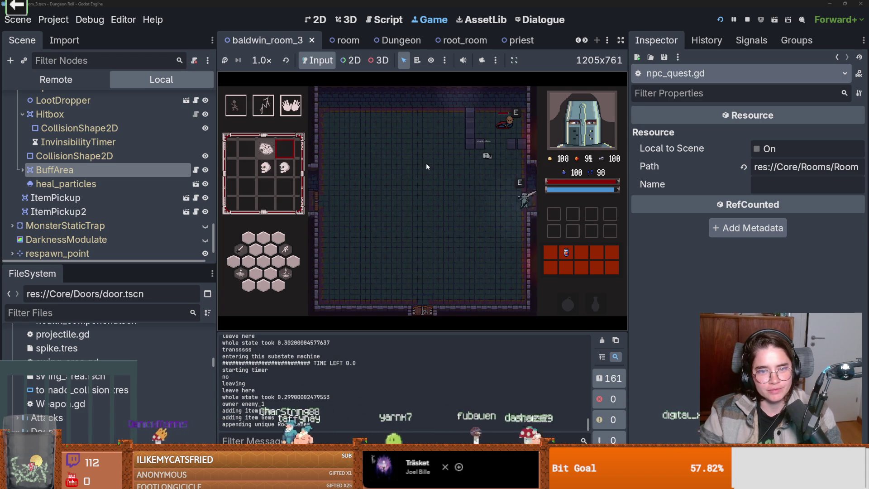
key("s")
key("d")
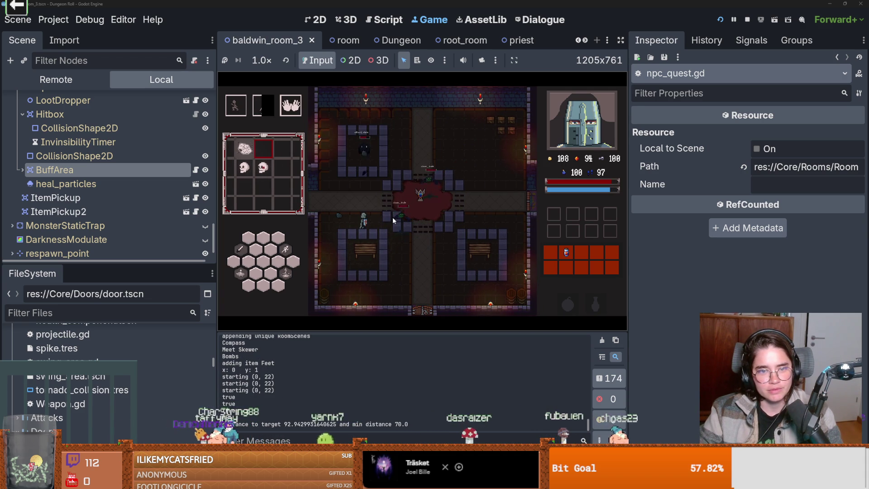
Attack nearby enemies with a weapon swing, the first skill and lightning casts
left_click(410, 220)
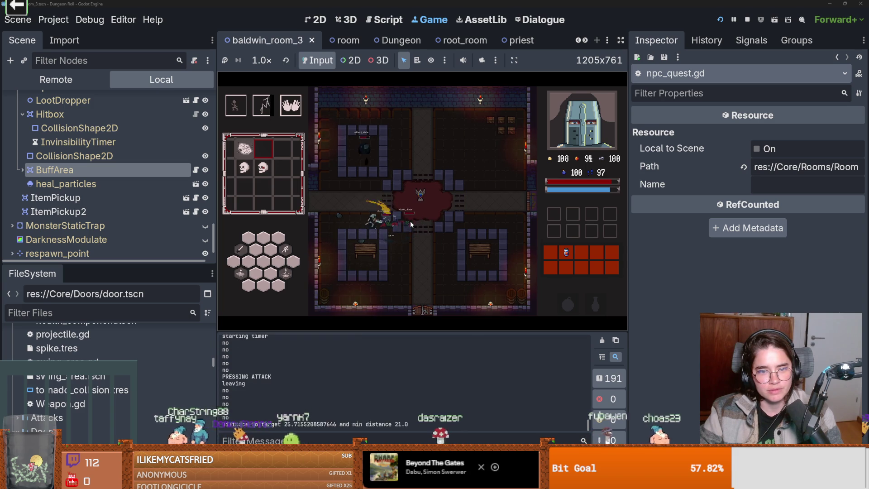
key("space")
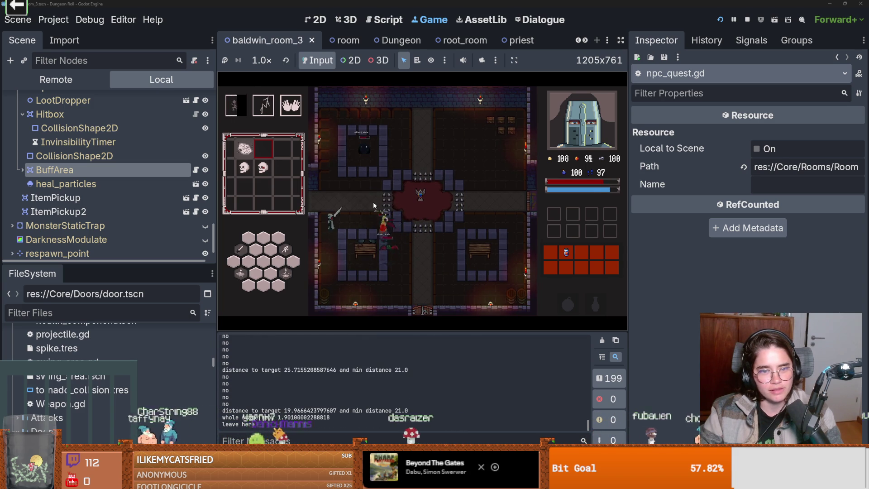
right_click(373, 202)
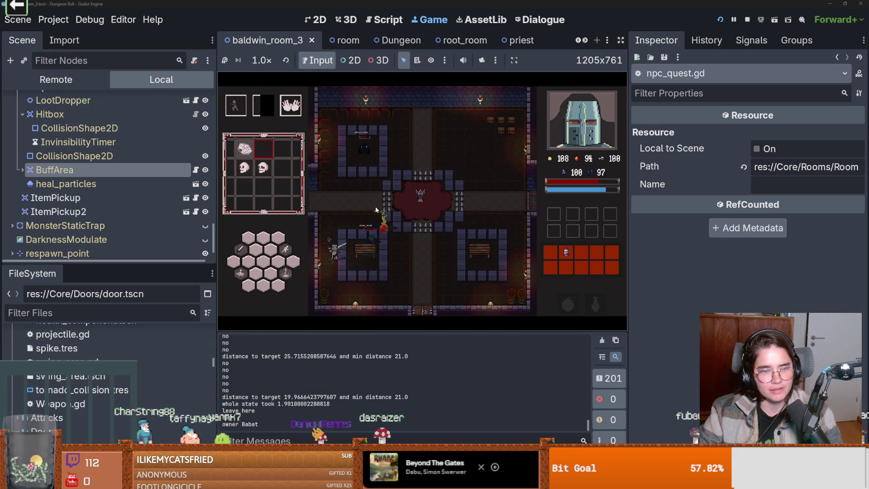
right_click(351, 199)
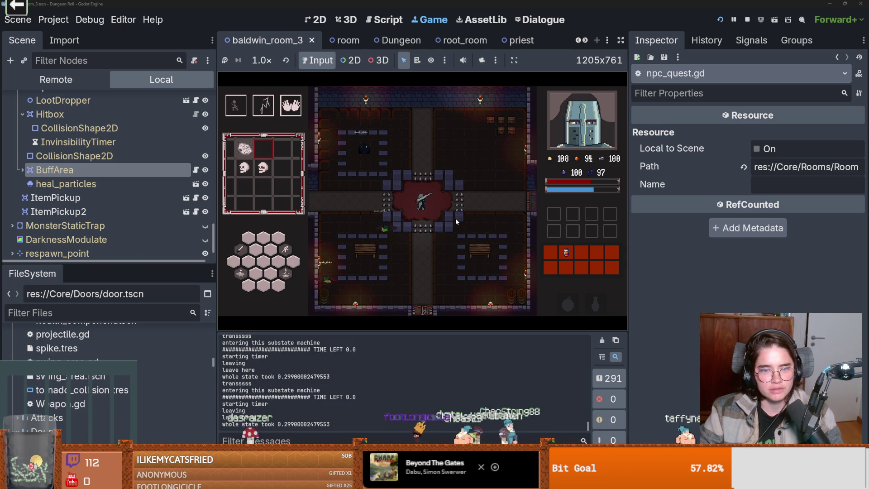
Dash the knight down and explore the lower-left and lower-right rooms of the chamber
key("space")
key("s")
key("a")
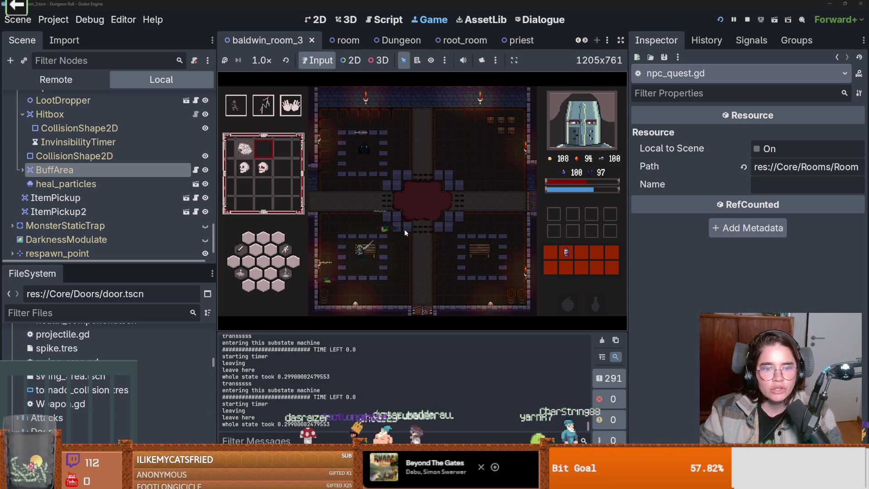
key("a")
key("w")
key("d")
key("d")
key("d")
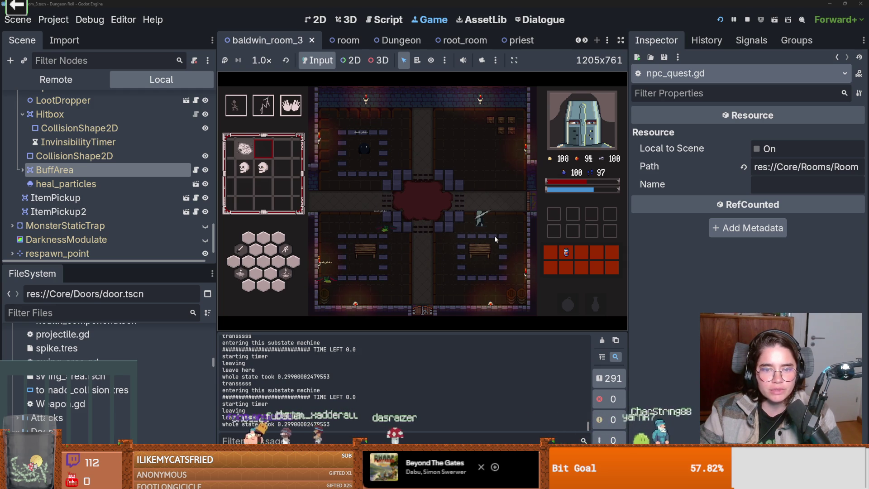
key("s")
key("a")
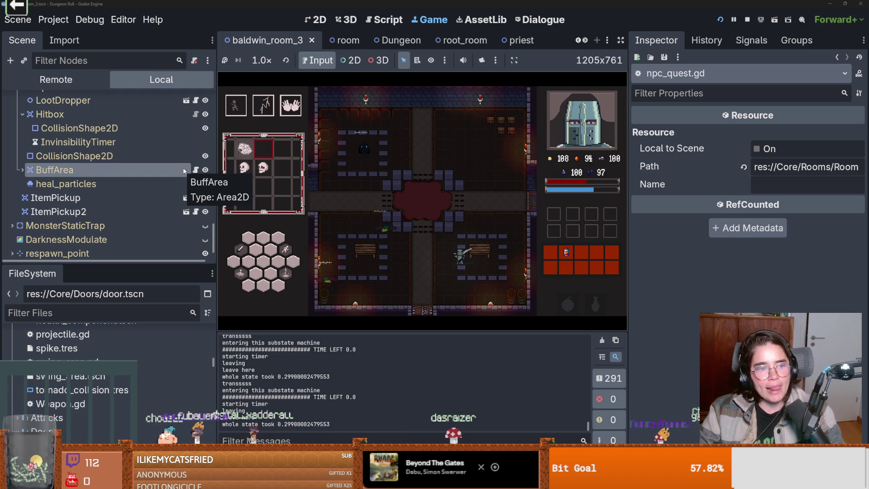
scroll(154, 195, "up", 10)
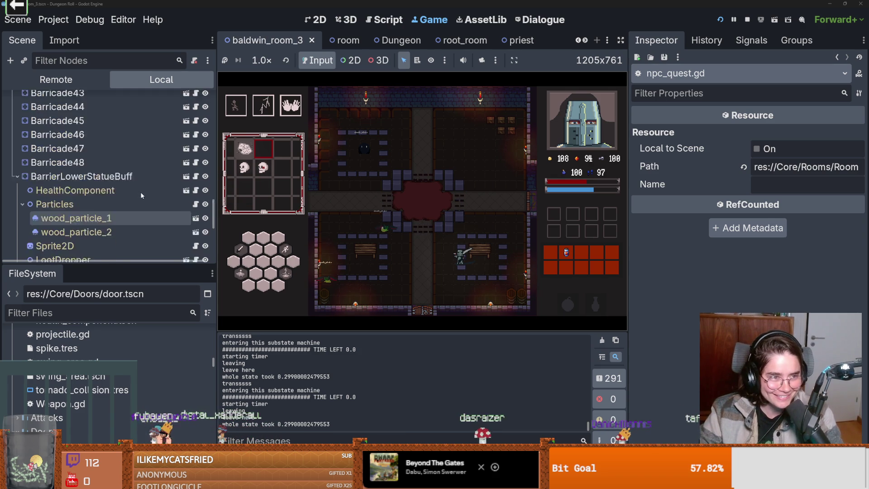
Open npc_quest.gd from the NPCQuest node and review the on_item_picked_up handler
scroll(167, 208, "up", 10)
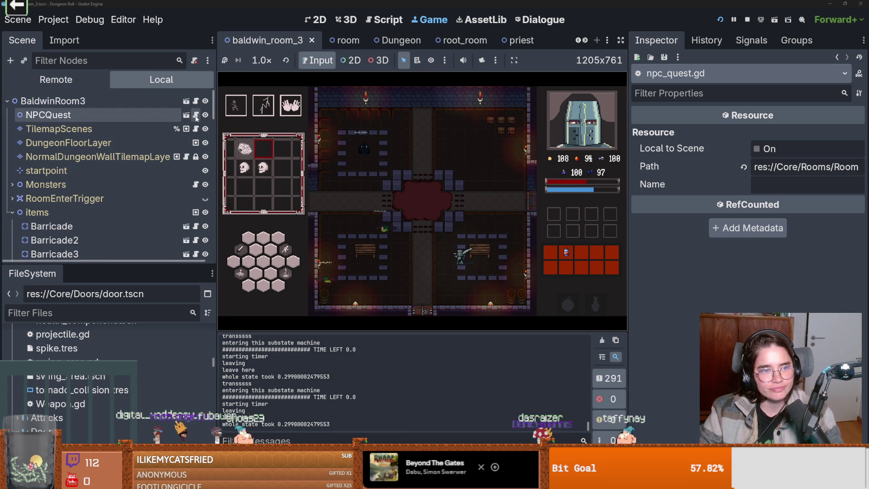
left_click(186, 115)
scroll(394, 208, "up", 2)
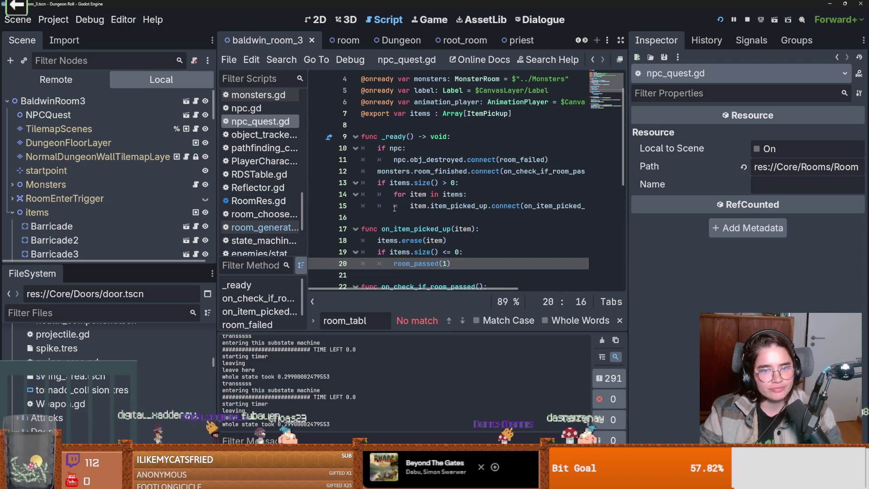
scroll(438, 173, "down", 1)
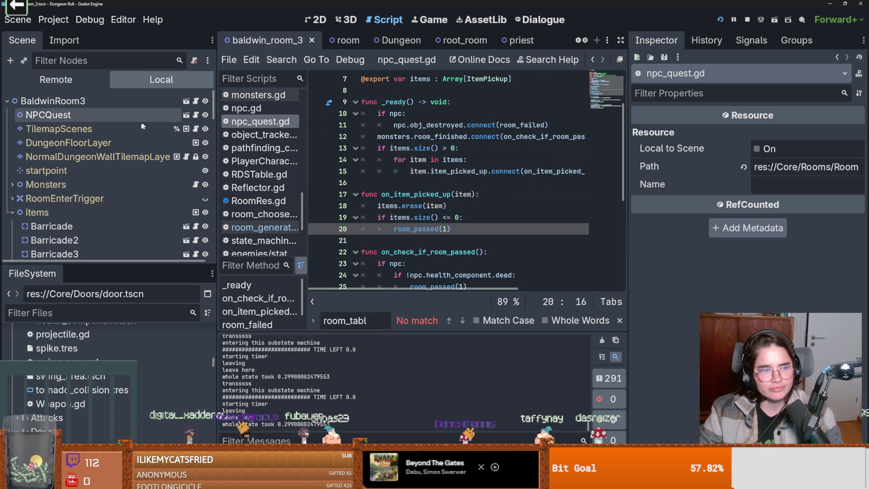
left_click(114, 115)
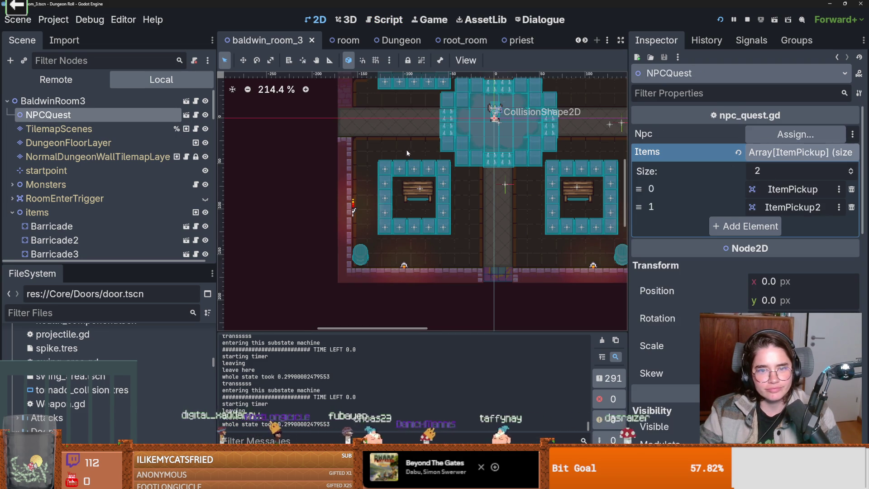
left_click(195, 116)
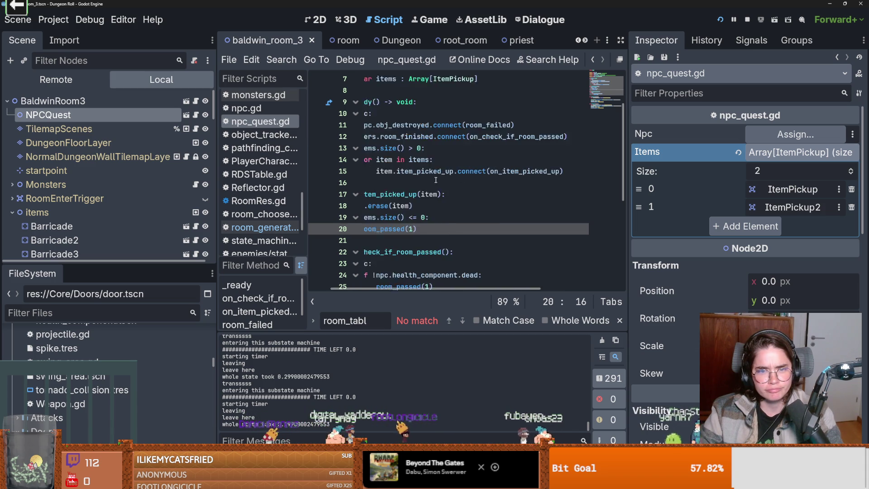
double_click(543, 171)
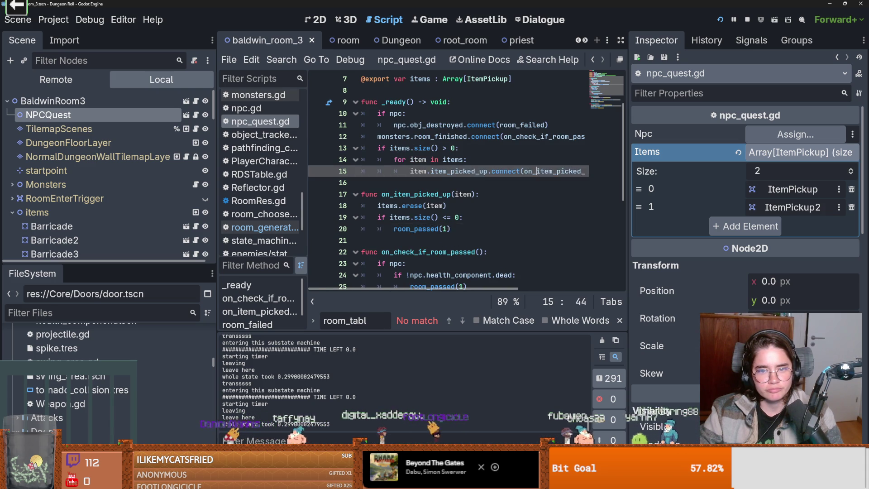
scroll(173, 213, "down", 3)
scroll(173, 212, "down", 15)
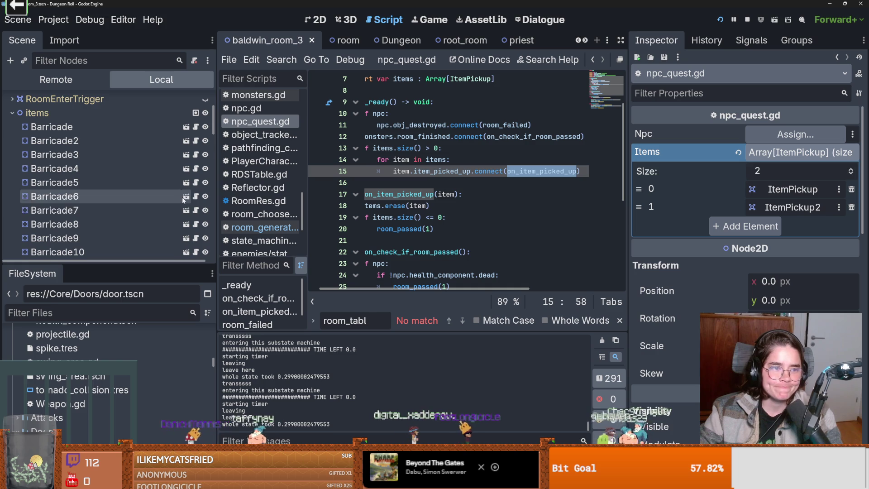
scroll(199, 218, "down", 5)
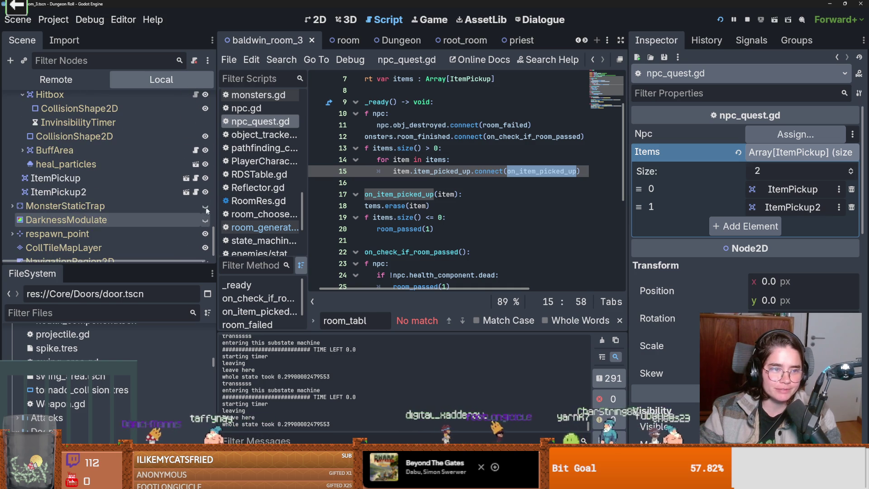
In item_pickup.gd, change line 50 to item_picked_up.emit(self)
left_click(195, 178)
scroll(425, 185, "up", 2)
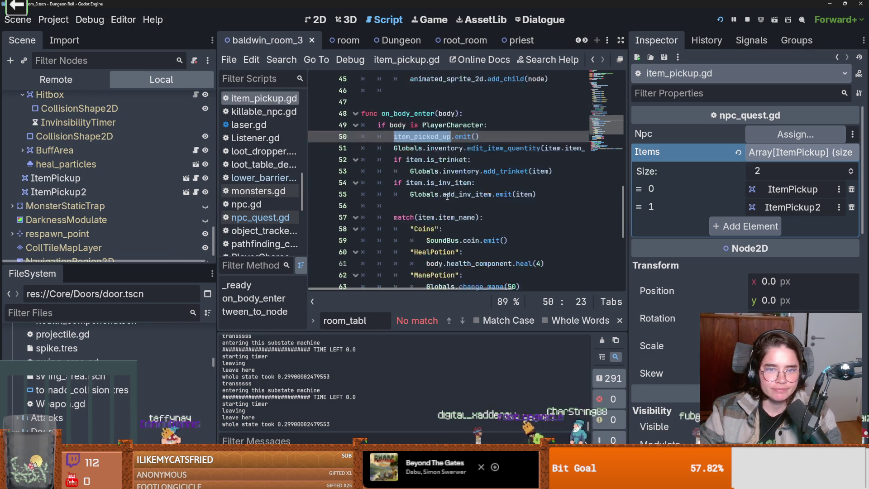
left_click(474, 171)
type("s")
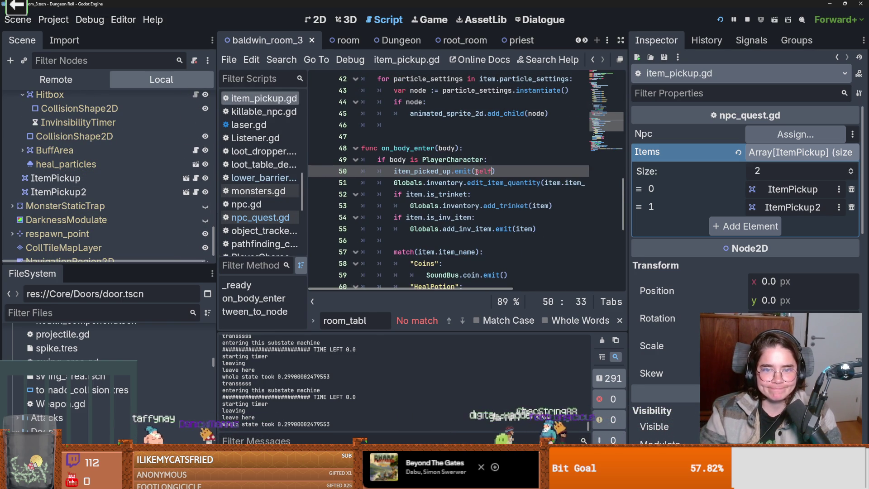
type("elf")
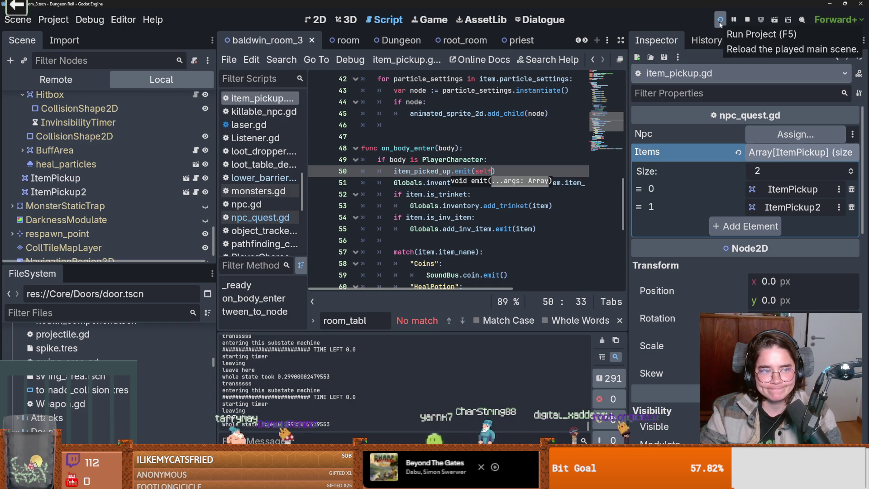
Run the project, enter a new room via the left door, and fight the enemy with slash and lightning
left_click(721, 20)
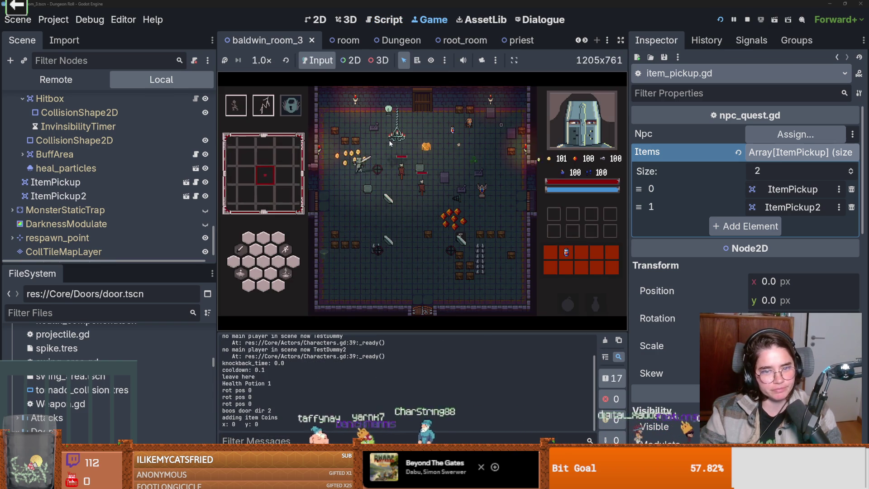
key("a")
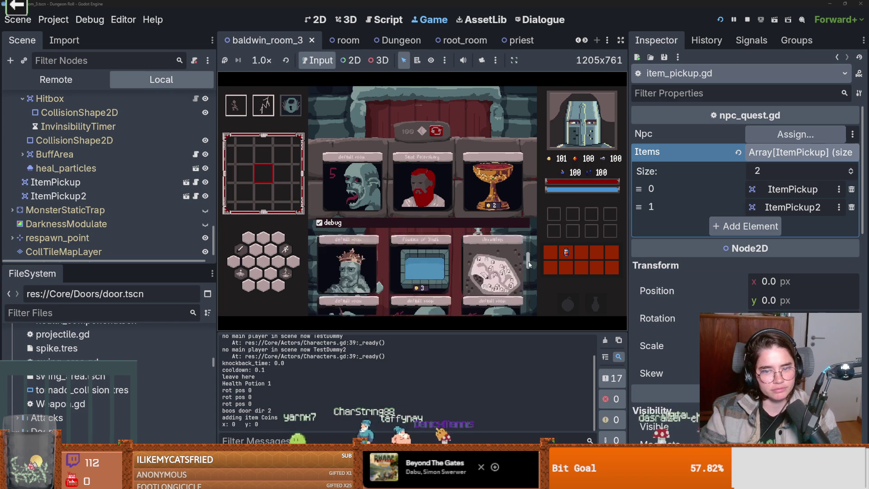
left_click(510, 257)
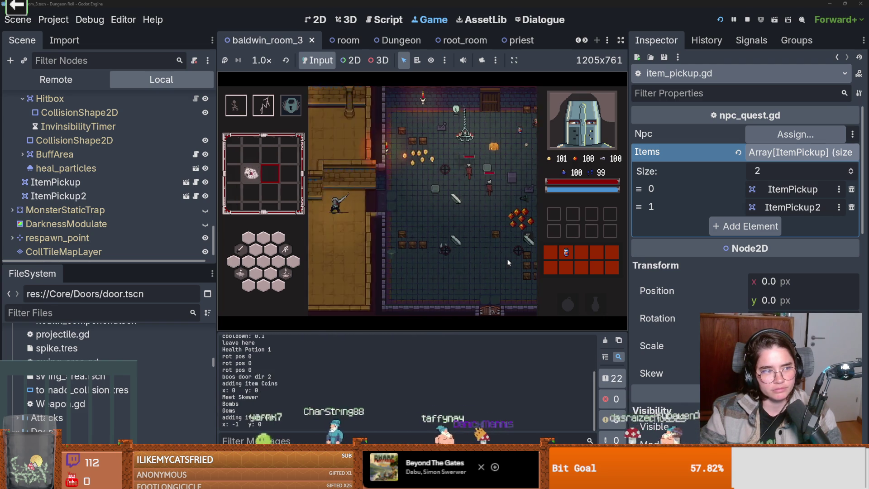
left_click(457, 234)
key("a")
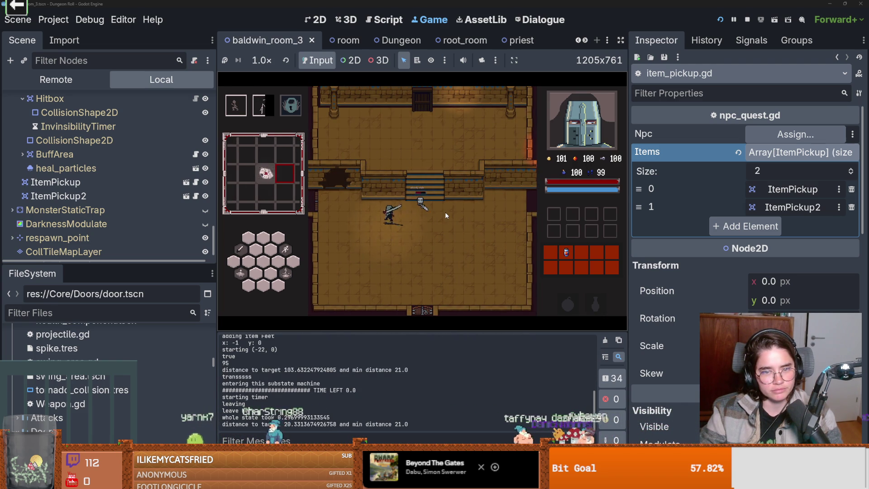
key("d")
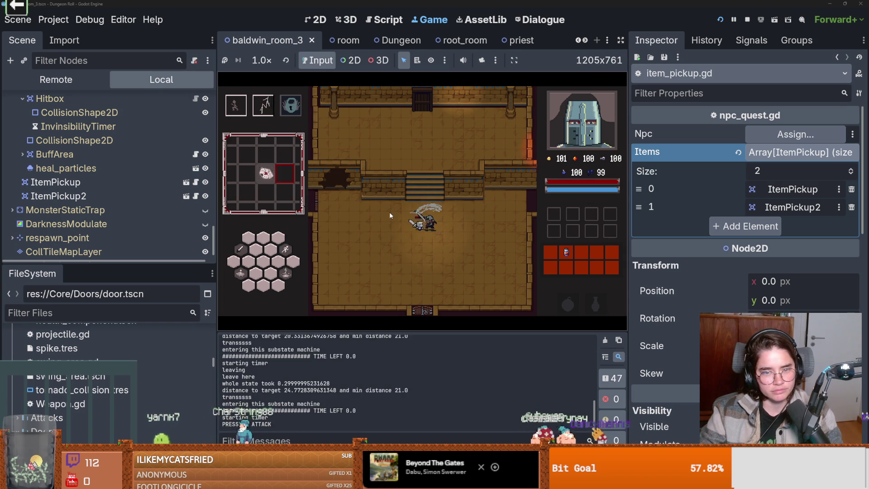
left_click(389, 212)
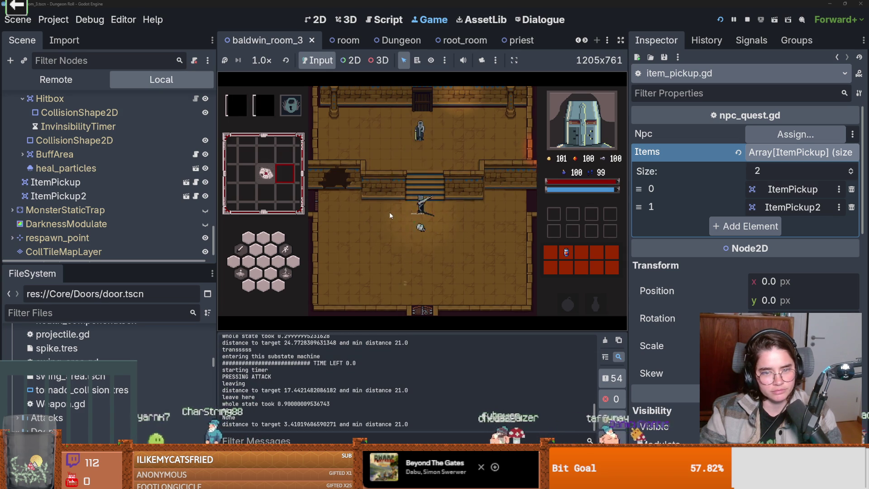
Click through the whole conversation with Baldwin, then walk away from him
left_click(444, 233)
left_click(444, 234)
left_click(444, 235)
left_click(444, 234)
left_click(445, 234)
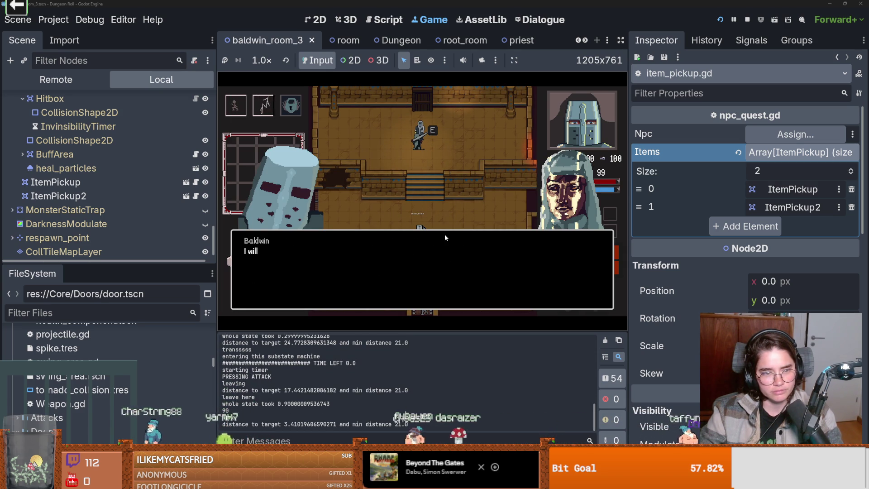
left_click(445, 234)
left_click(444, 234)
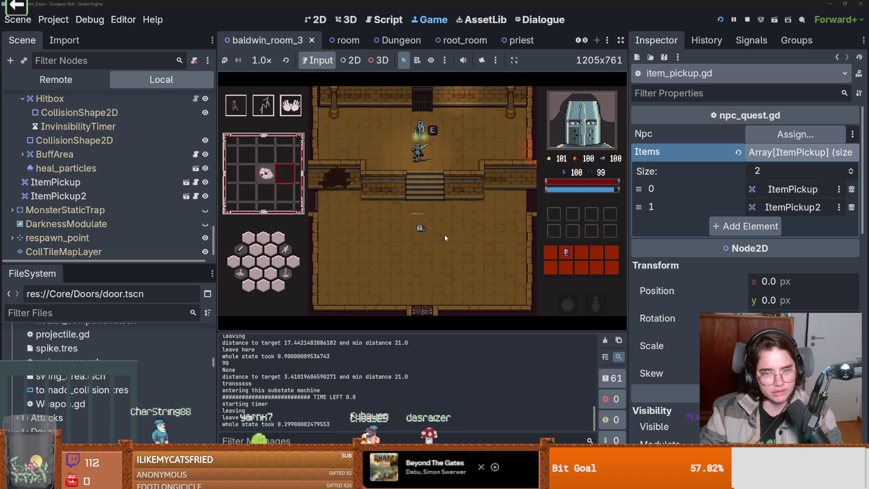
key("s")
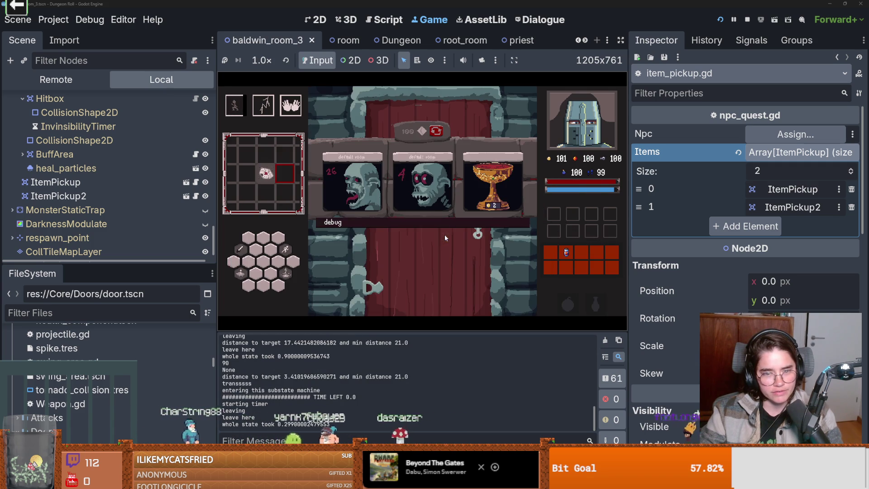
Reroll the offered room cards eleven times, then reload the game to restart the run
left_click(436, 131)
left_click(437, 131)
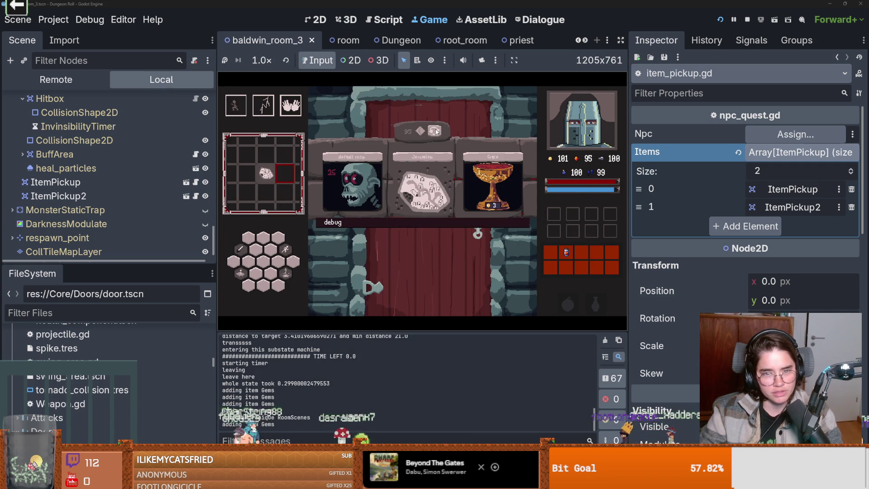
left_click(437, 130)
left_click(436, 130)
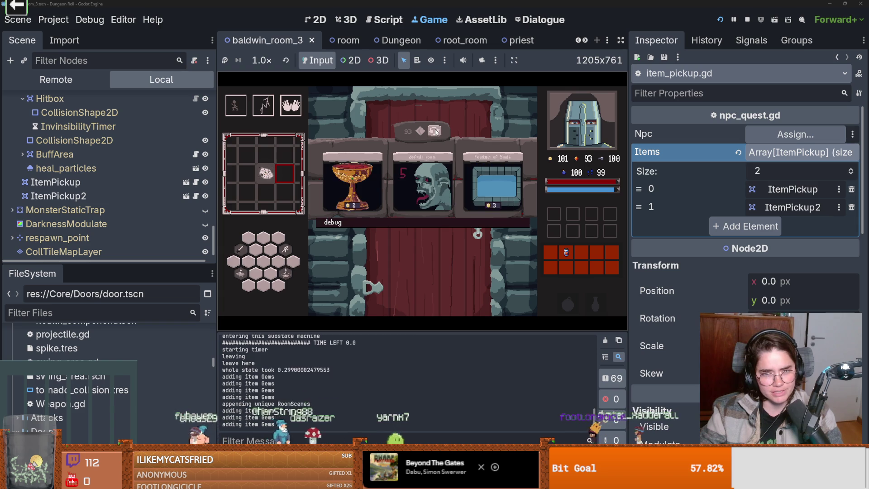
left_click(436, 131)
left_click(437, 131)
left_click(436, 131)
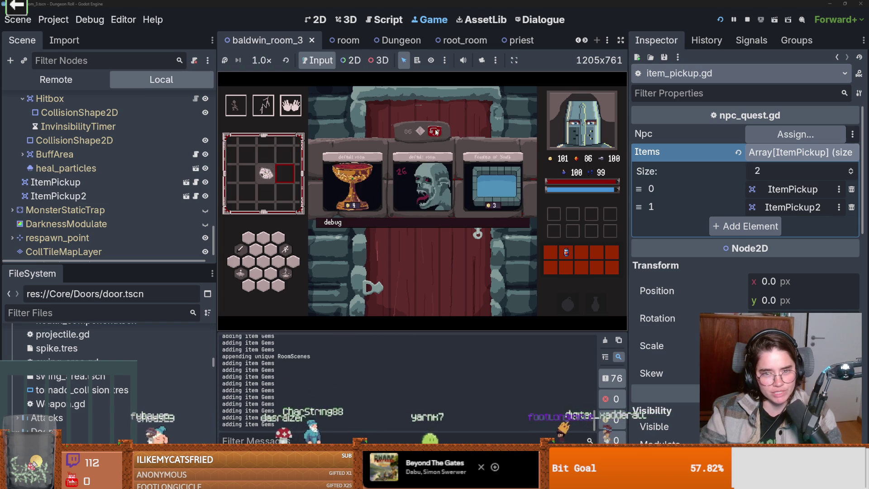
left_click(437, 130)
left_click(437, 131)
left_click(437, 131)
left_click(436, 131)
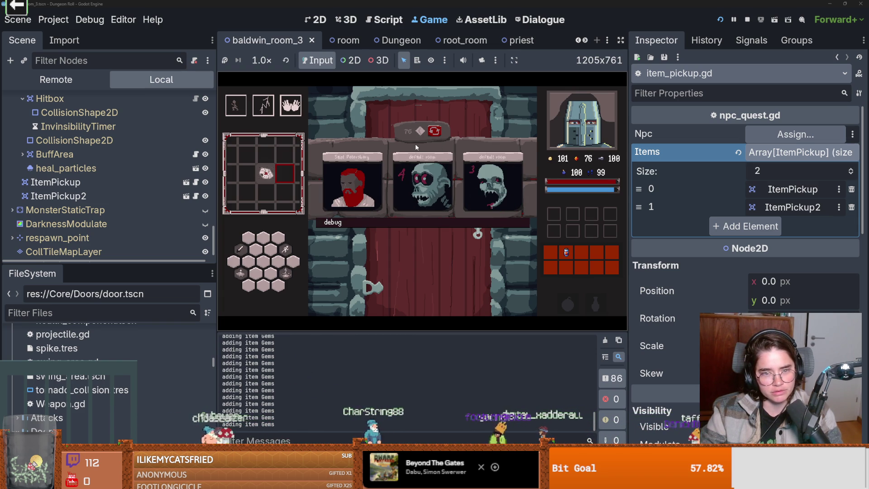
left_click(720, 19)
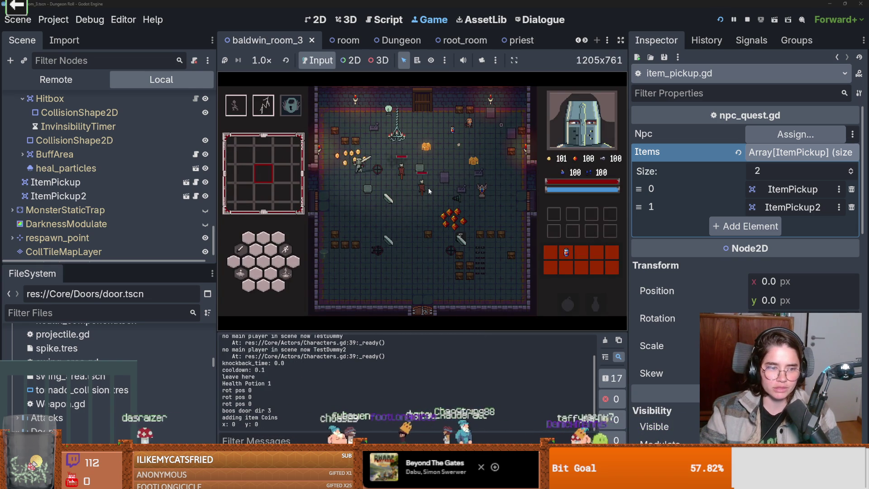
Walk through the left door and choose a room card to enter the next room
key("s")
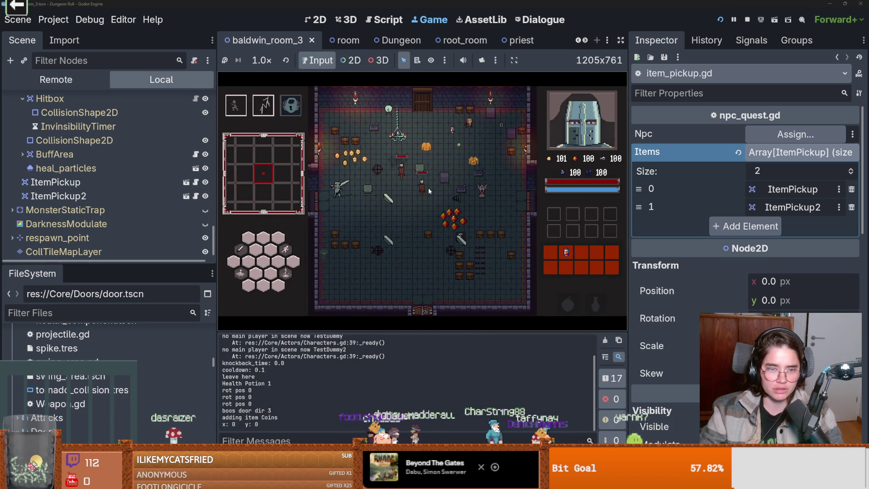
key("a")
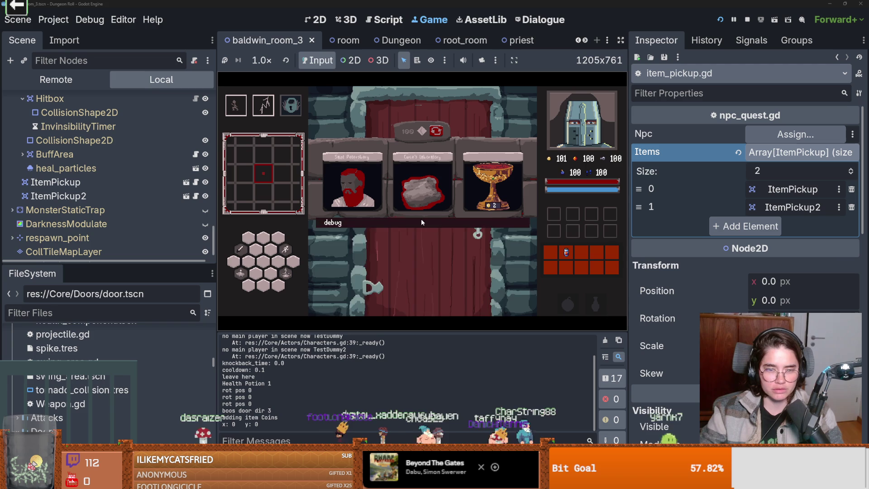
scroll(440, 243, "down", 3)
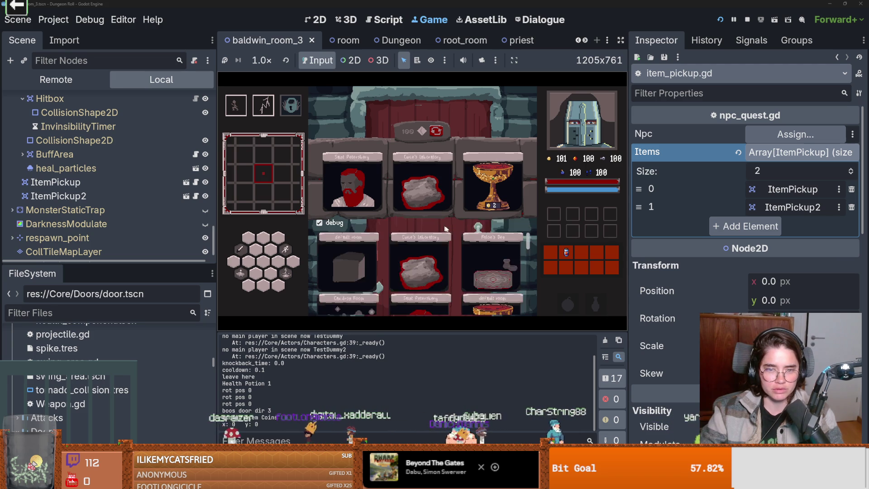
left_click(482, 258)
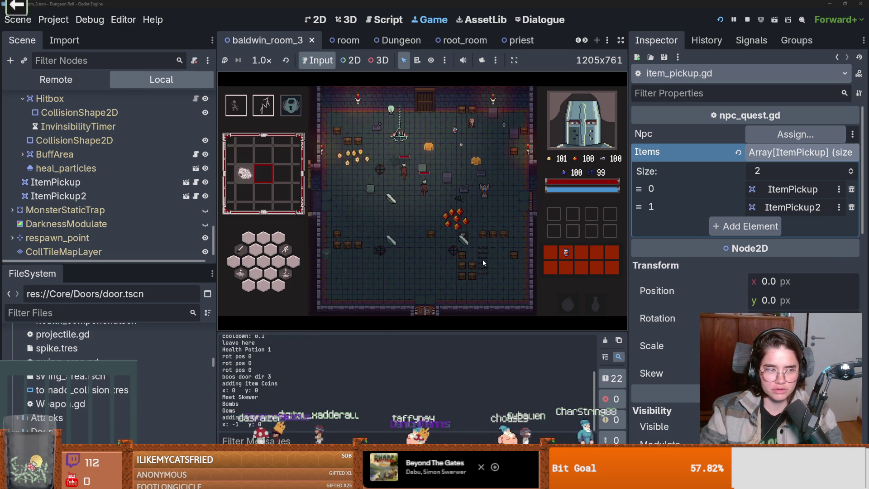
Strike the enemy with the sword, climb the stairs and begin talking to the Crusader
key("a")
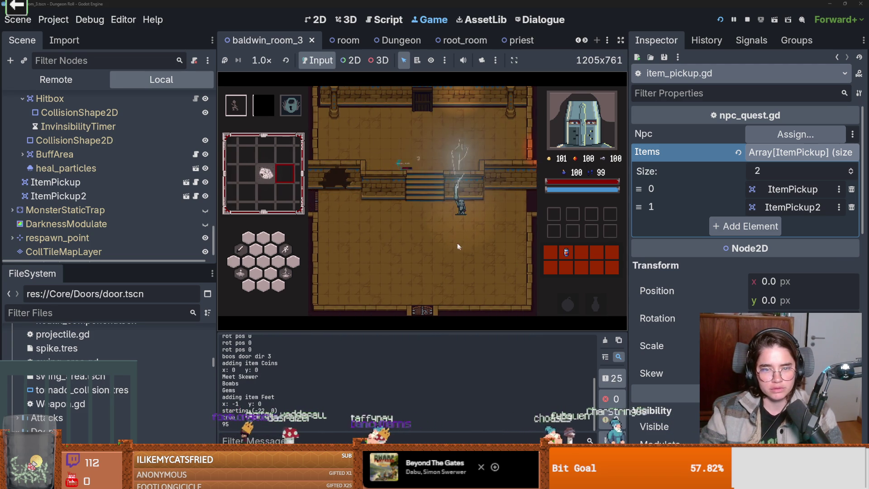
left_click(463, 227)
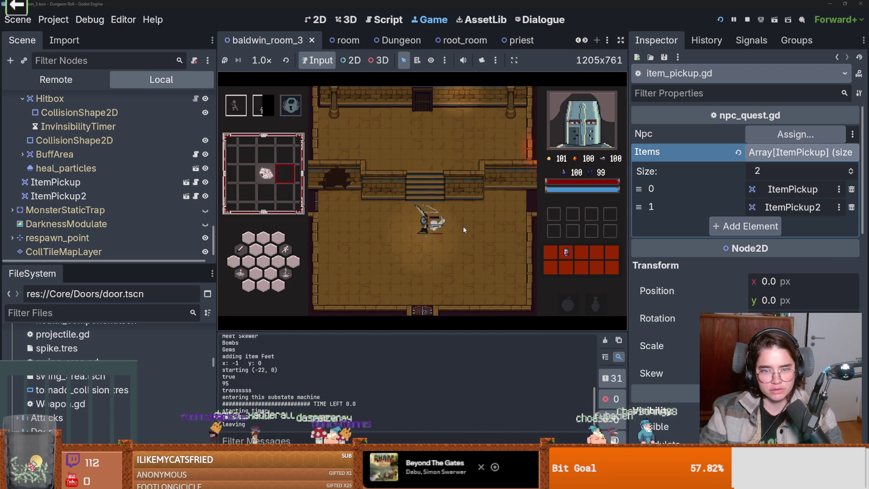
key("w")
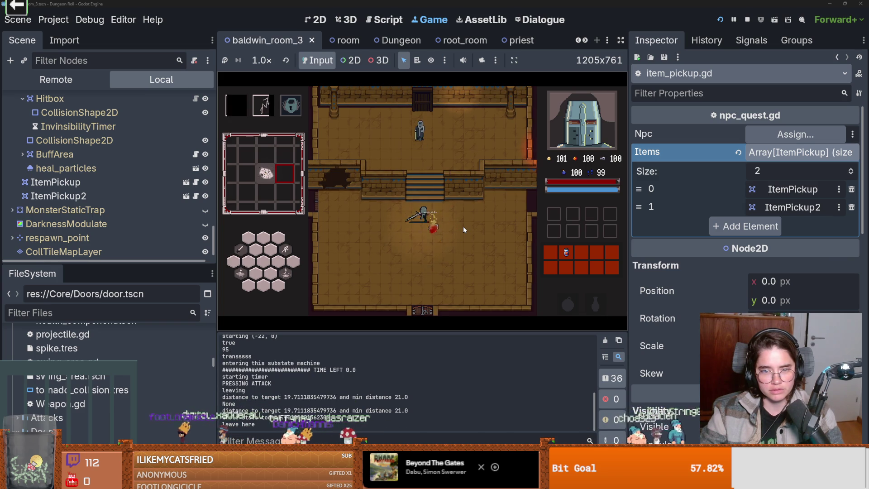
key("e")
left_click(439, 239)
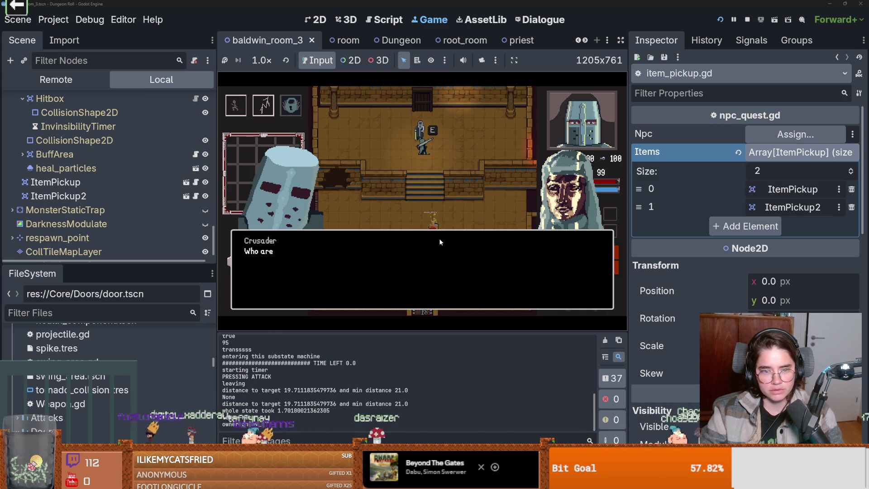
Click through Baldwin's dialogue to accept his quest and close the conversation
left_click(439, 238)
left_click(439, 238)
left_click(439, 238)
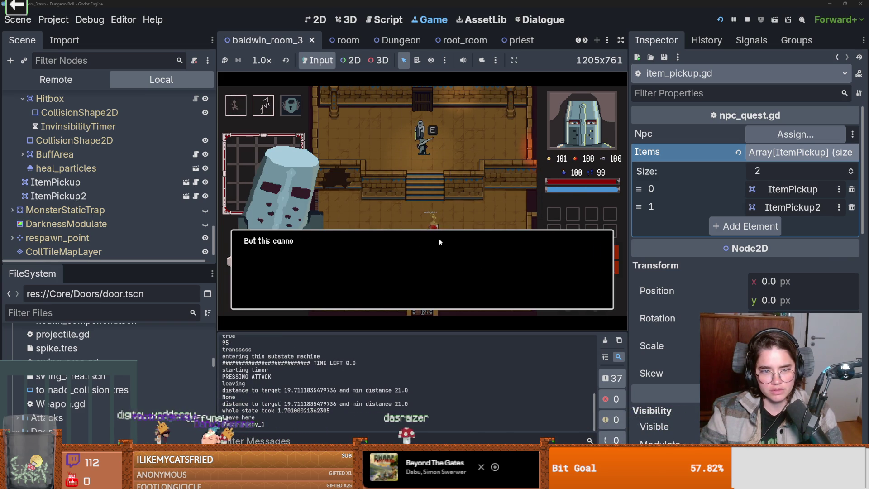
left_click(439, 238)
left_click(439, 238)
left_click(439, 238)
left_click(438, 238)
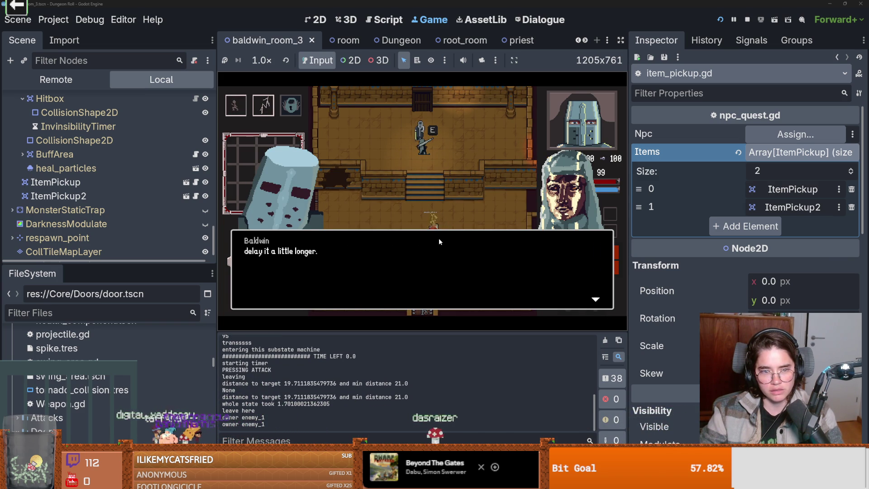
left_click(439, 238)
left_click(438, 238)
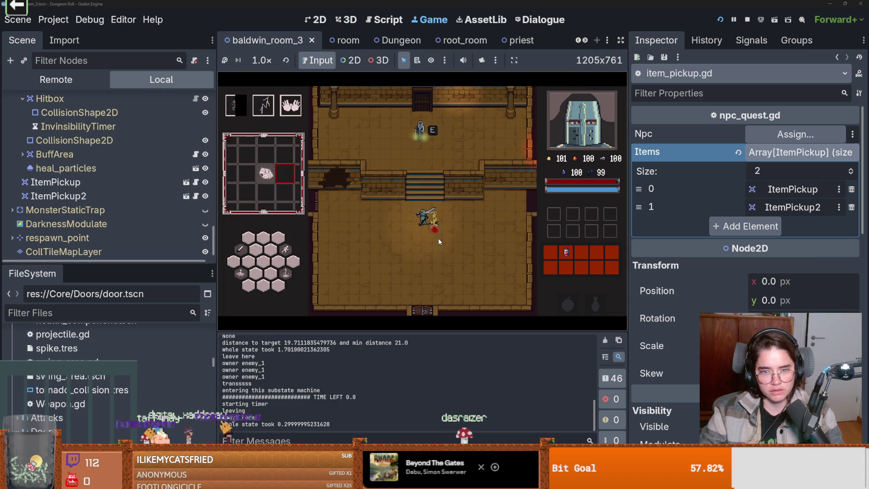
Take the bottom door, pick the William of Tyre room and kill its skeleton
key("s")
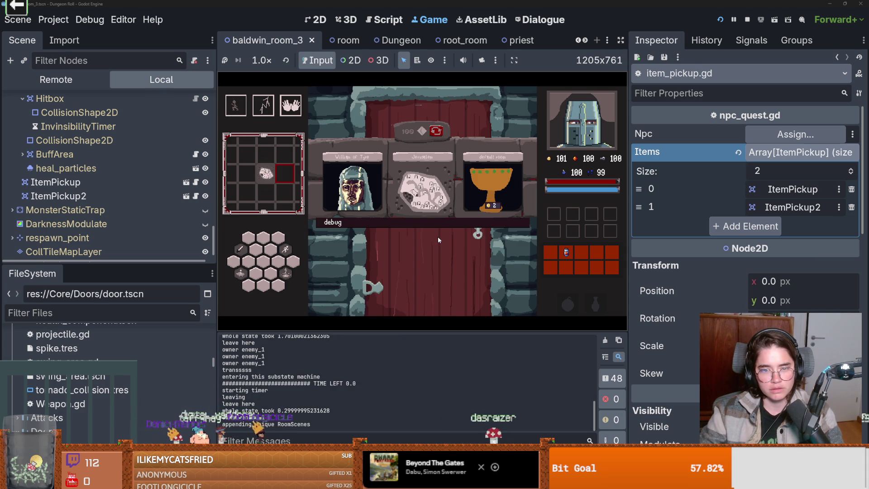
left_click(349, 187)
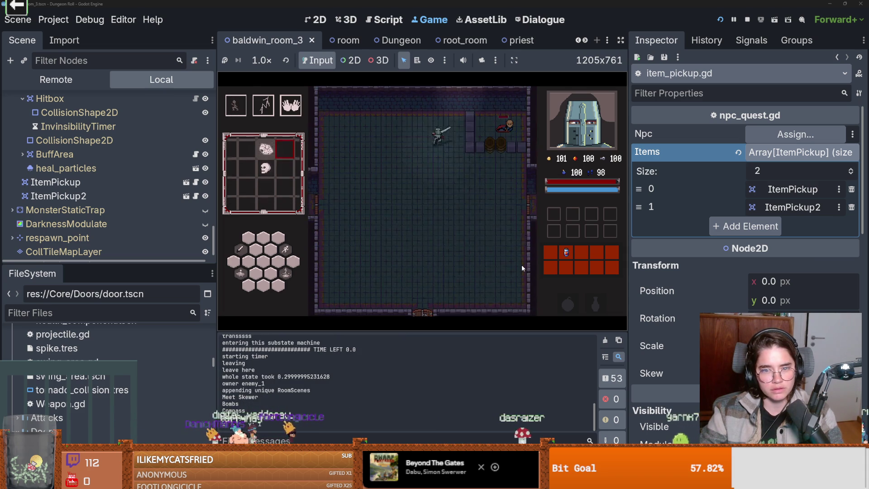
key("w")
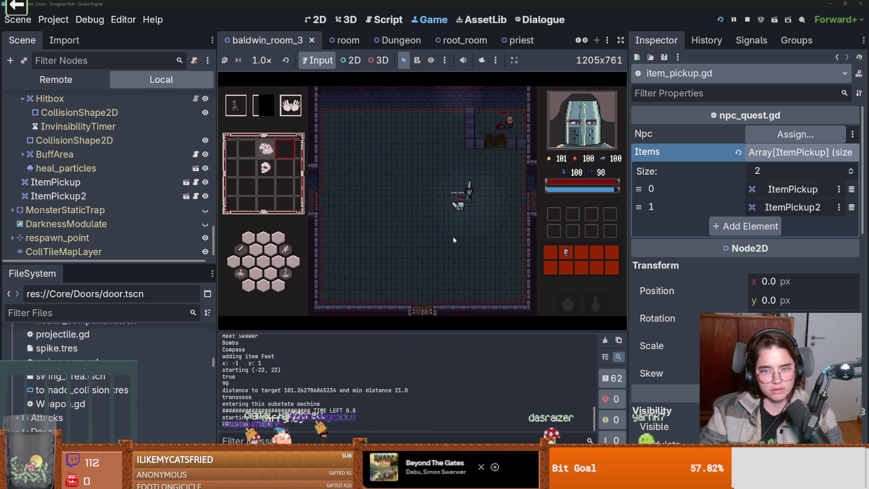
left_click(447, 235)
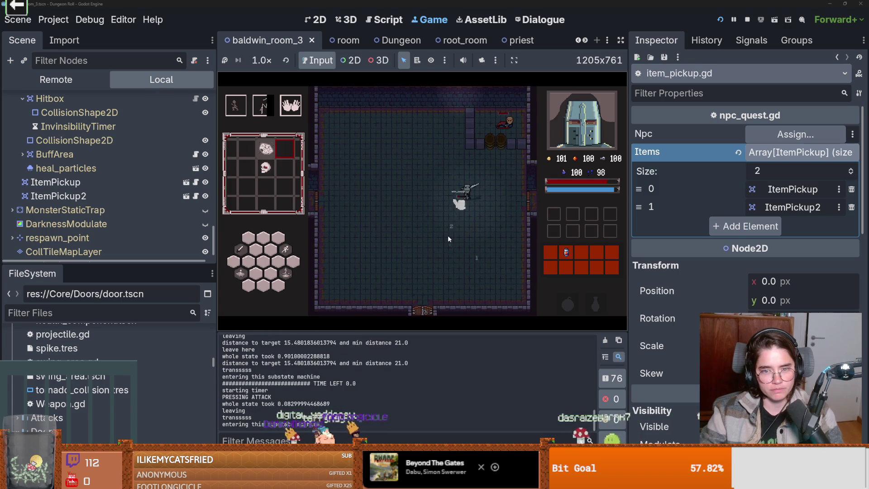
key("space")
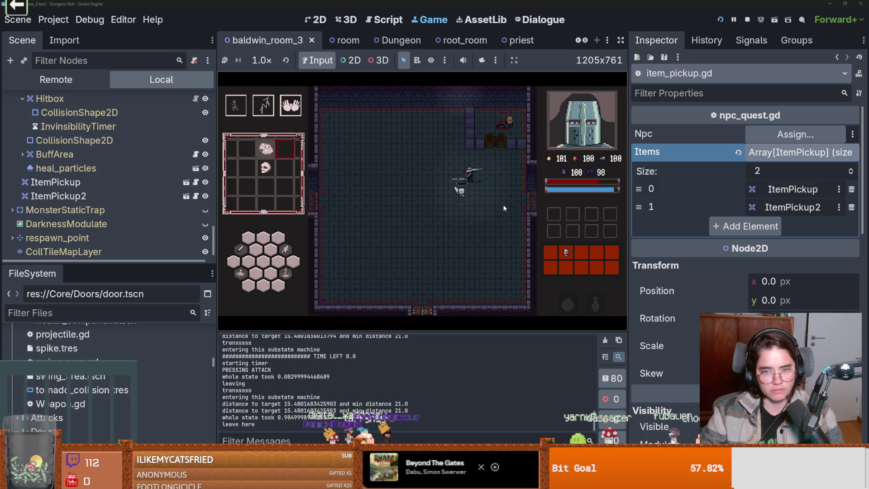
key("w")
left_click(498, 123)
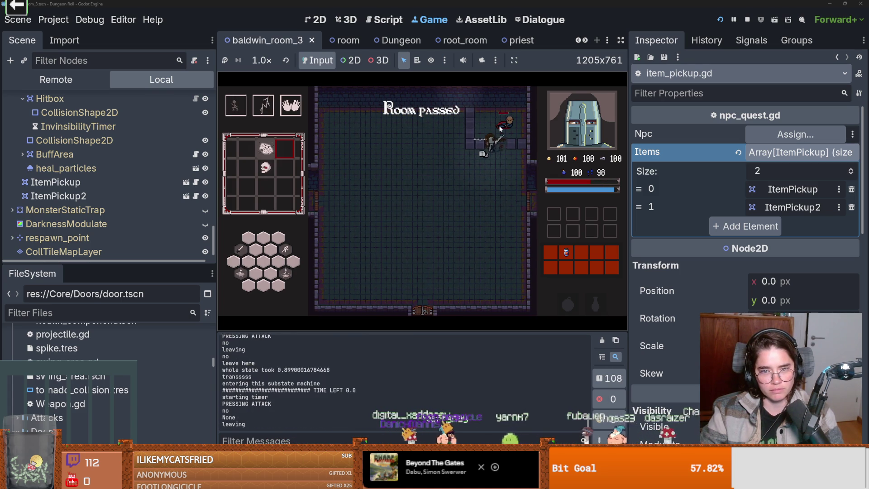
Talk to William of Tyre, exit through the right doorway and attack in the new room
key("w")
key("e")
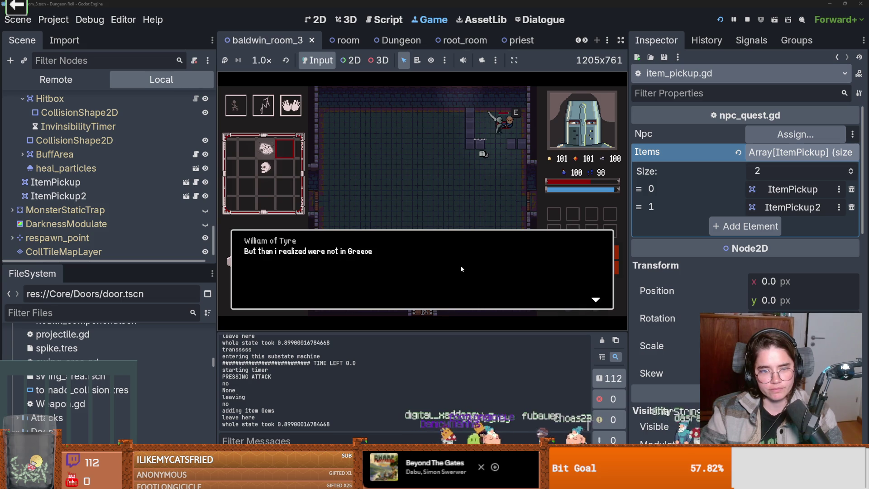
left_click(460, 266)
key("s")
key("d")
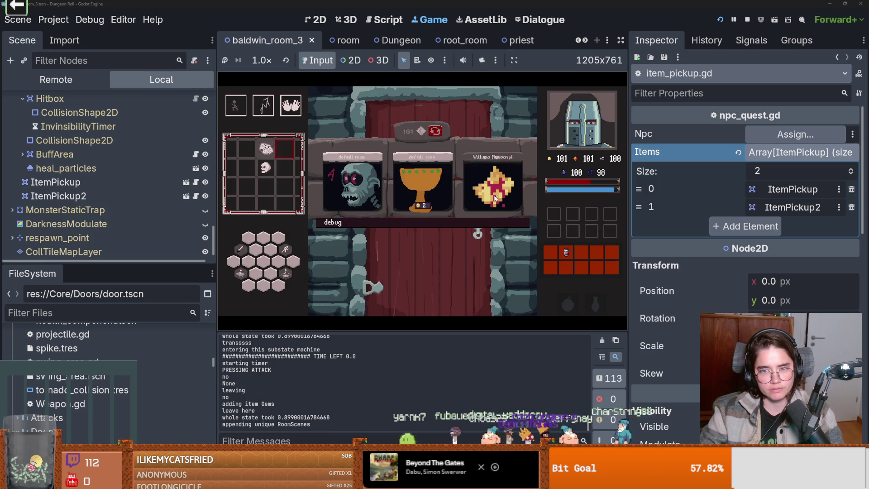
left_click(403, 202)
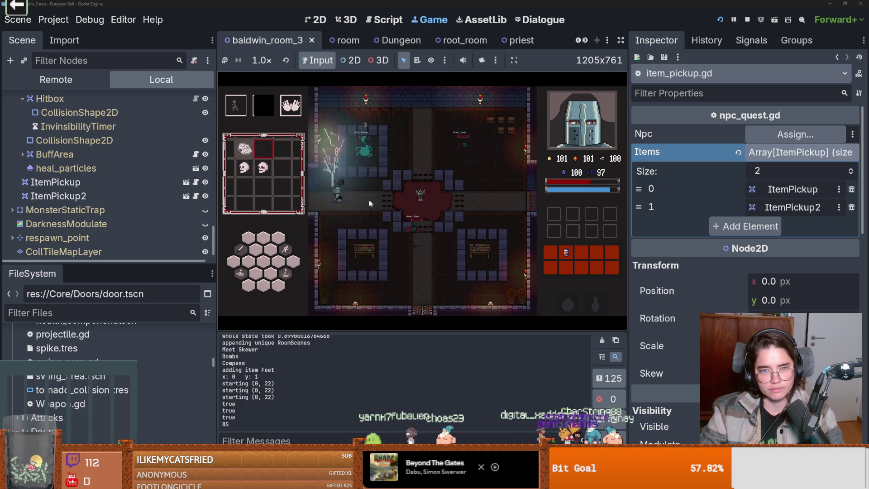
Fight down the crossroads corridor and walk left to pick up the coin, reaching 102
key("d")
key("w")
key("a")
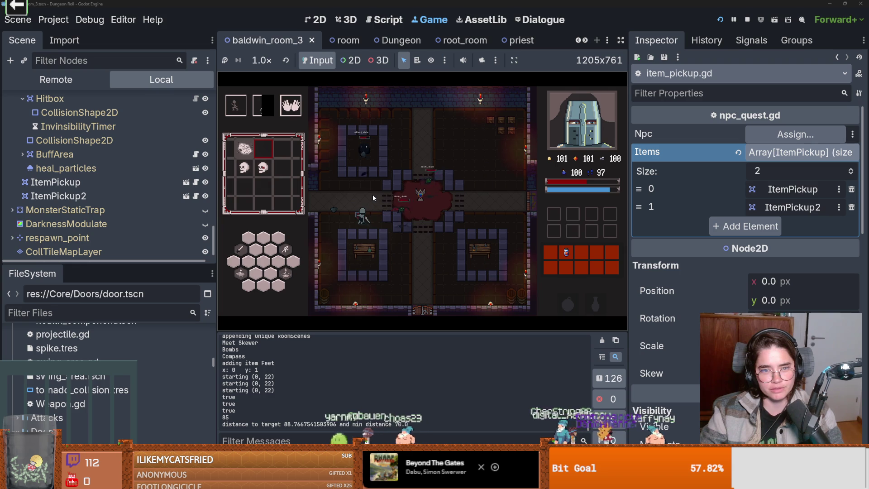
key("s")
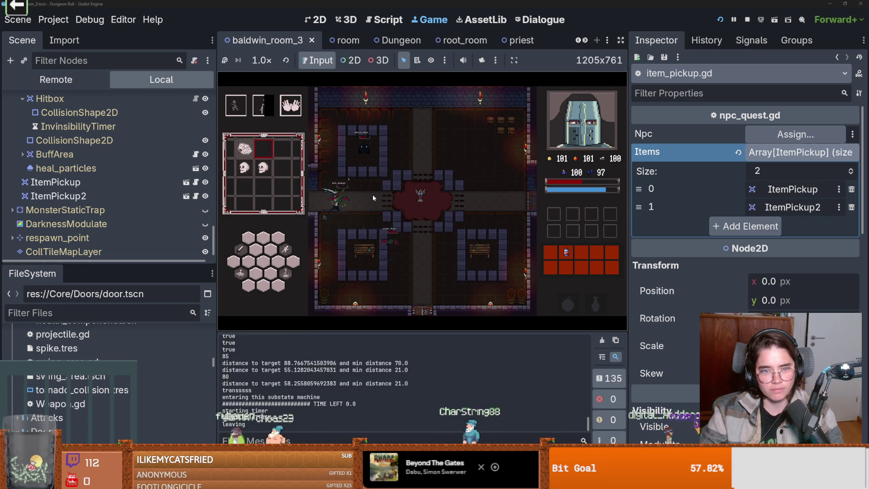
left_click(344, 200)
key("a")
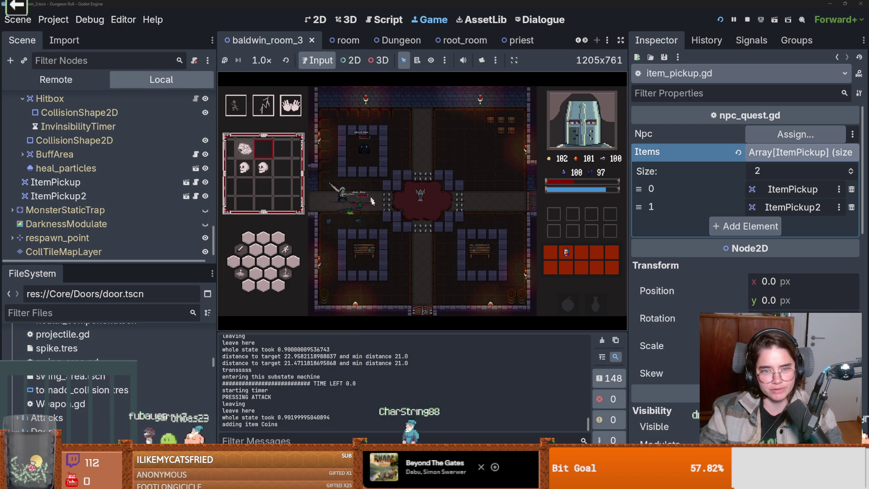
Battle along the left wall, return up the corridor and fight into the central chamber
key("s")
key("space")
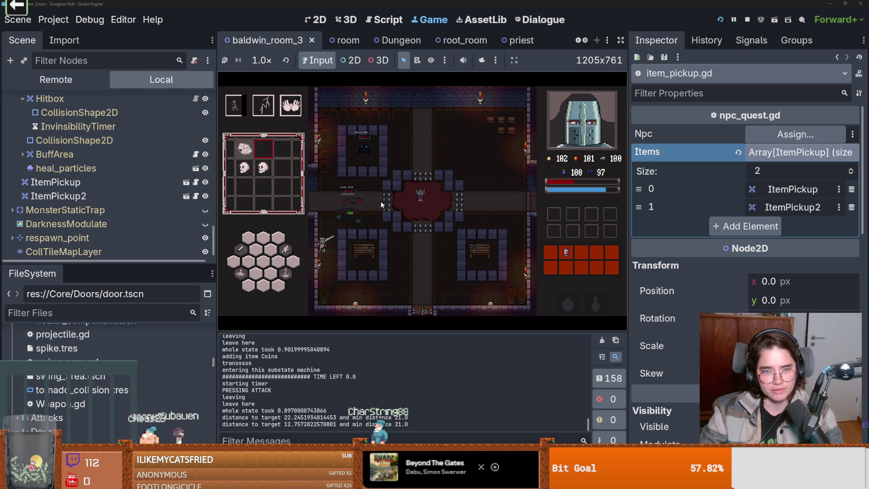
key("s")
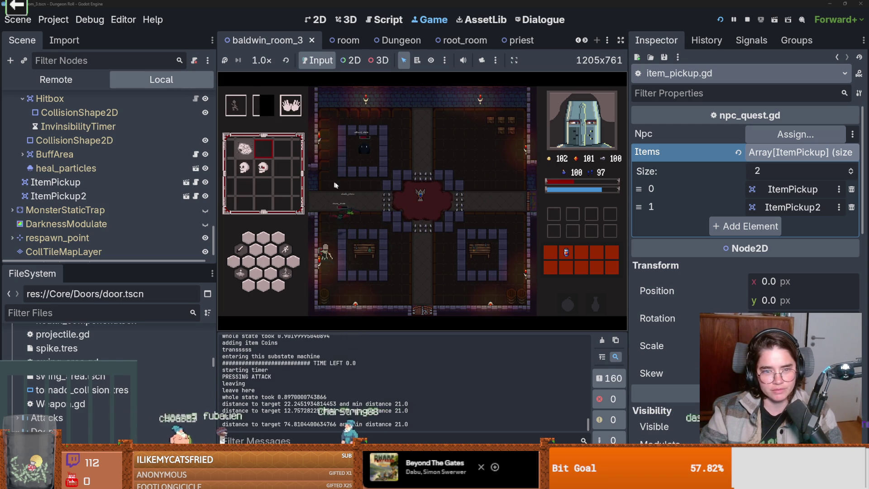
key("w")
key("space")
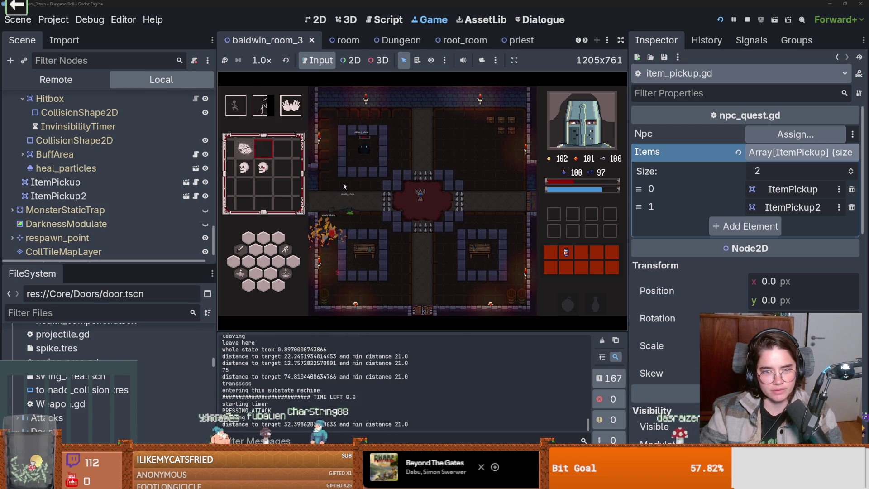
key("space")
key("w")
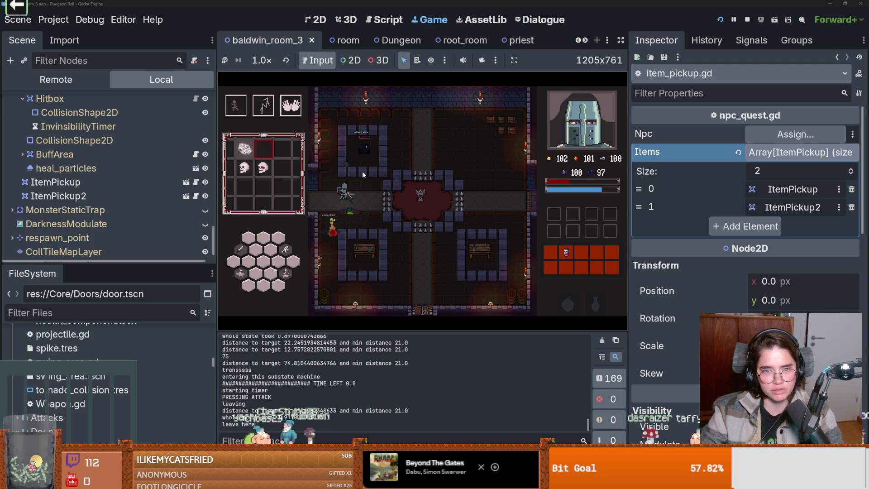
left_click(365, 175)
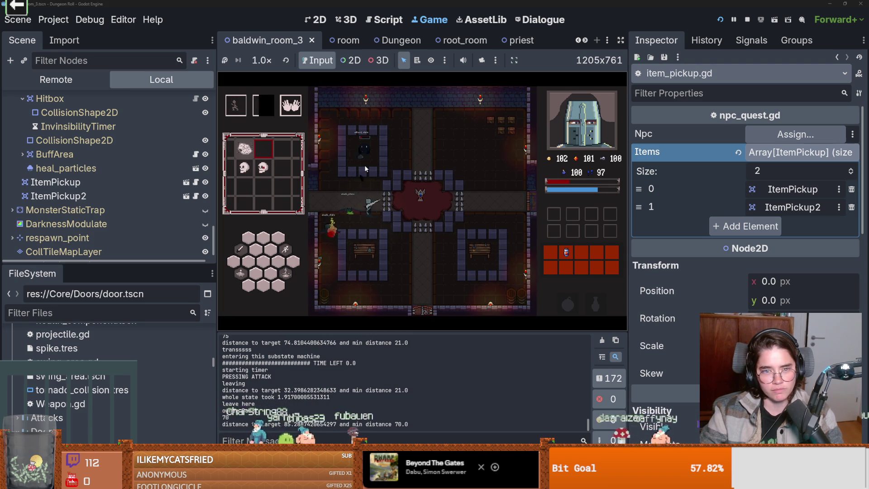
key("d")
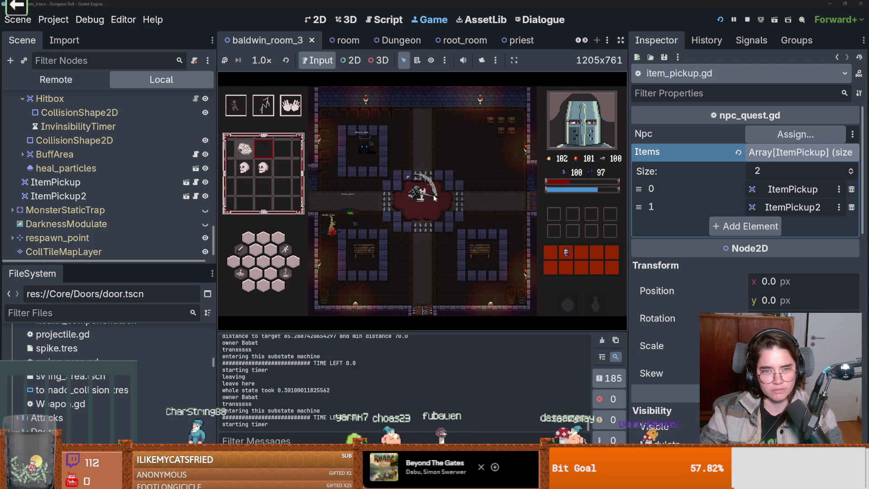
left_click(392, 183)
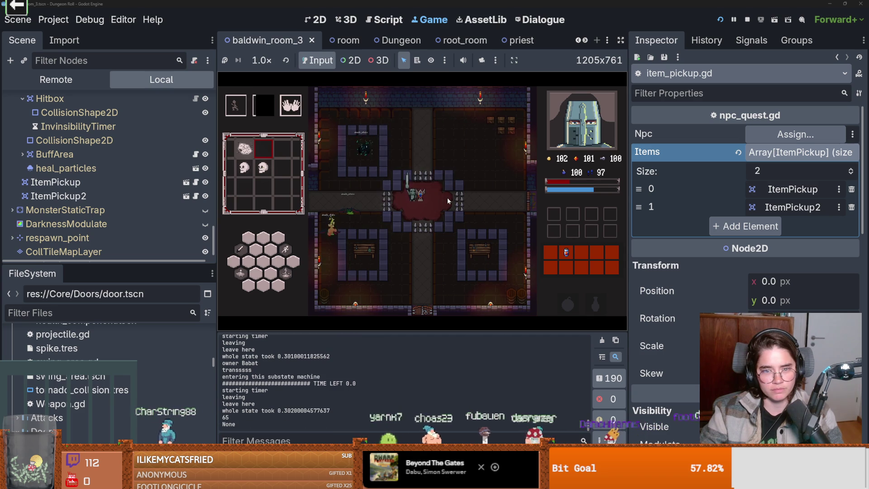
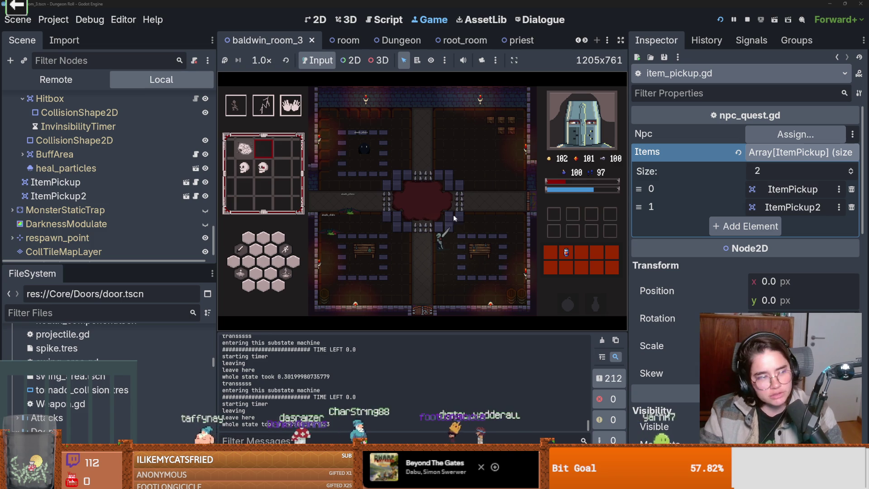
Select the ItemPickup node and open its item_pickup.gd script
left_click_drag(169, 268, 170, 303)
left_click(106, 224)
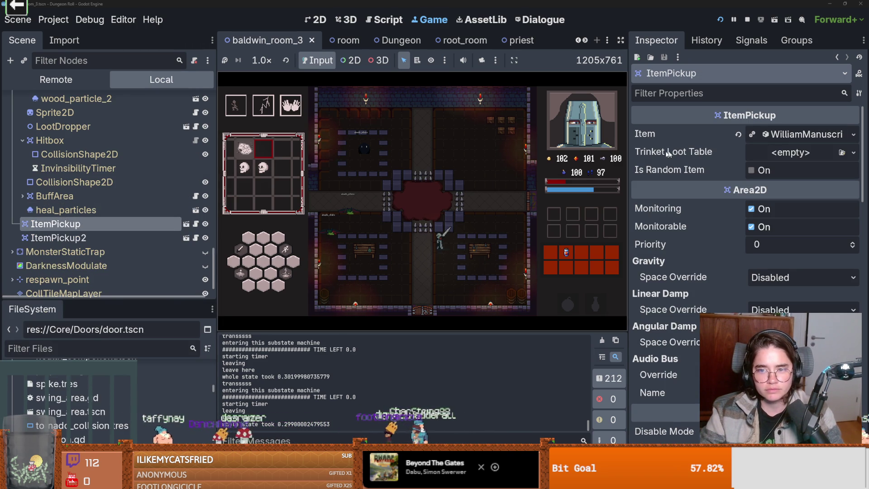
left_click(196, 224)
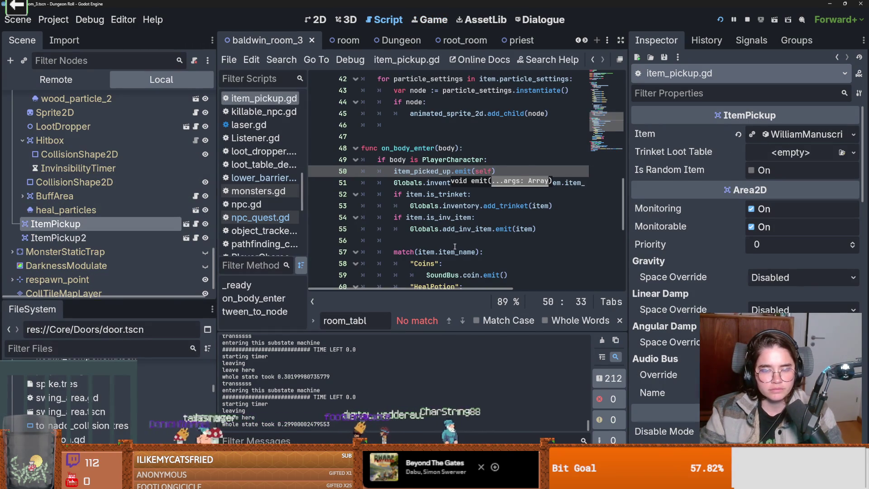
scroll(455, 247, "down", 1)
scroll(455, 247, "down", 2)
scroll(455, 246, "down", 2)
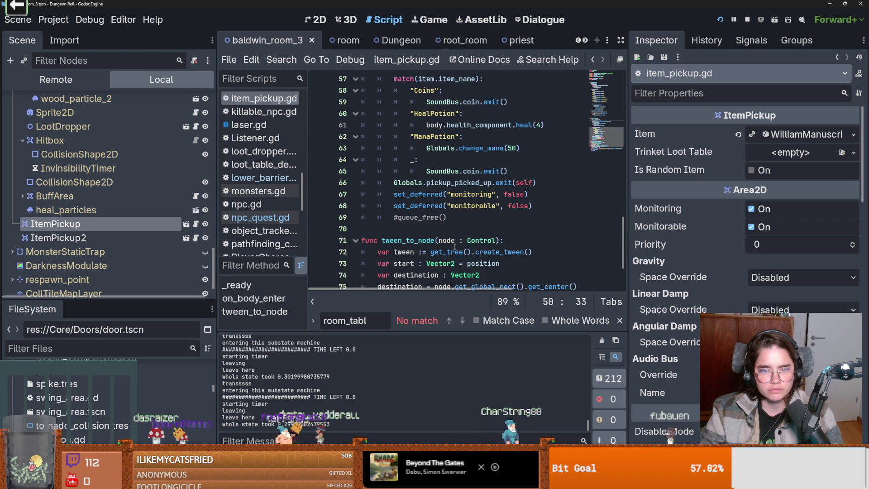
scroll(455, 247, "down", 3)
scroll(455, 247, "up", 15)
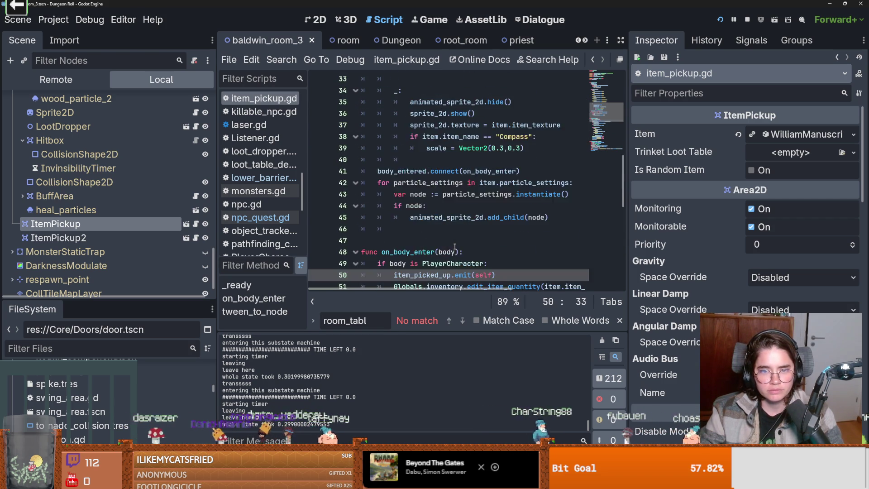
scroll(455, 246, "up", 2)
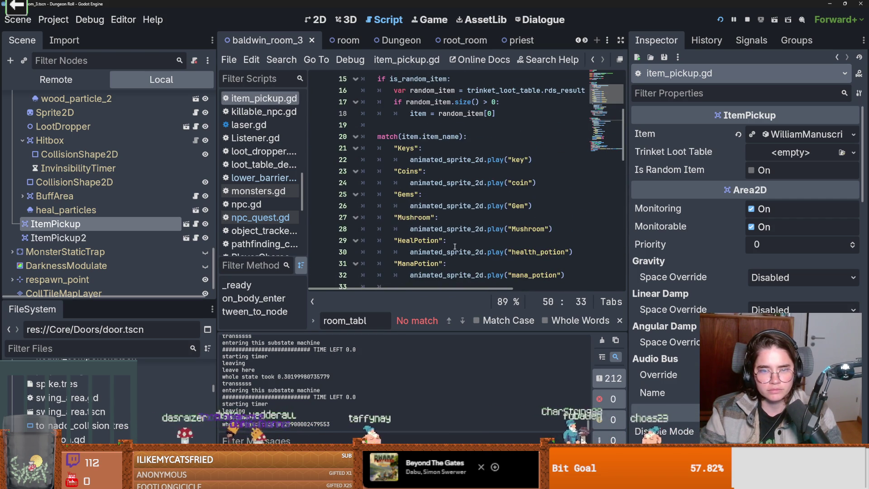
scroll(455, 246, "down", 2)
Check sprite_2d on line 36, then open the item_pickup scene with AnimatedSprite2D selected
left_click(448, 242)
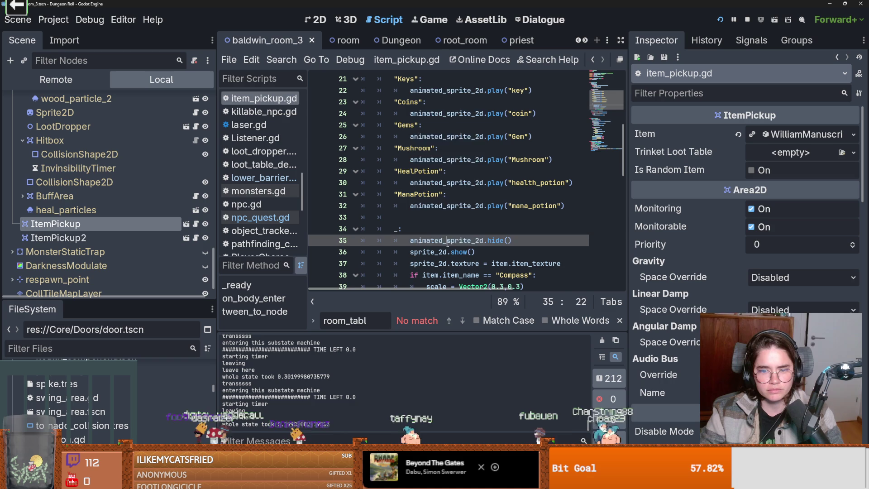
double_click(448, 252)
scroll(450, 251, "down", 1)
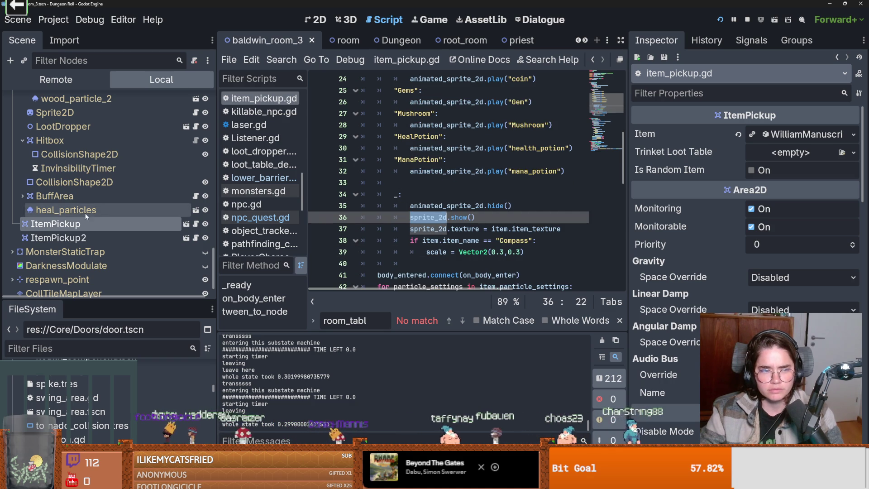
left_click(186, 224)
left_click(111, 130)
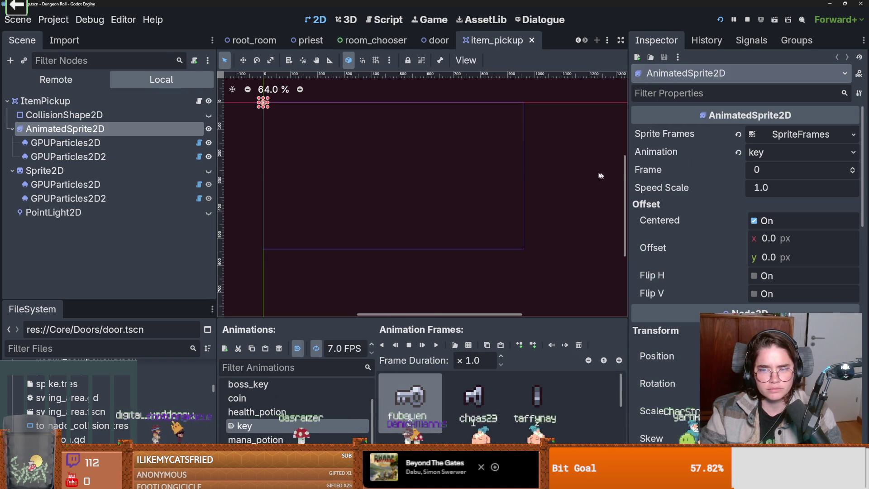
Return to item_pickup.gd and review lines 34–36 handling animated_sprite_2d and sprite_2d
left_click(198, 101)
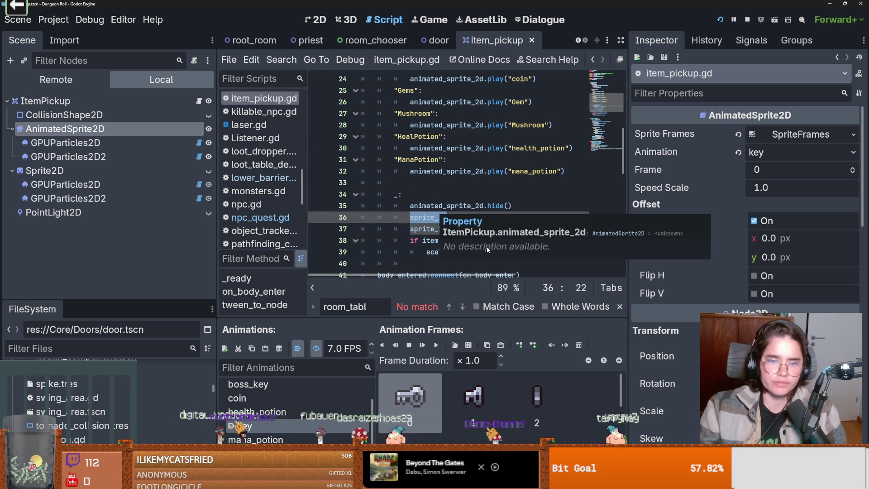
left_click(468, 203)
key("Left")
key("Left")
key("Left")
left_click(422, 199)
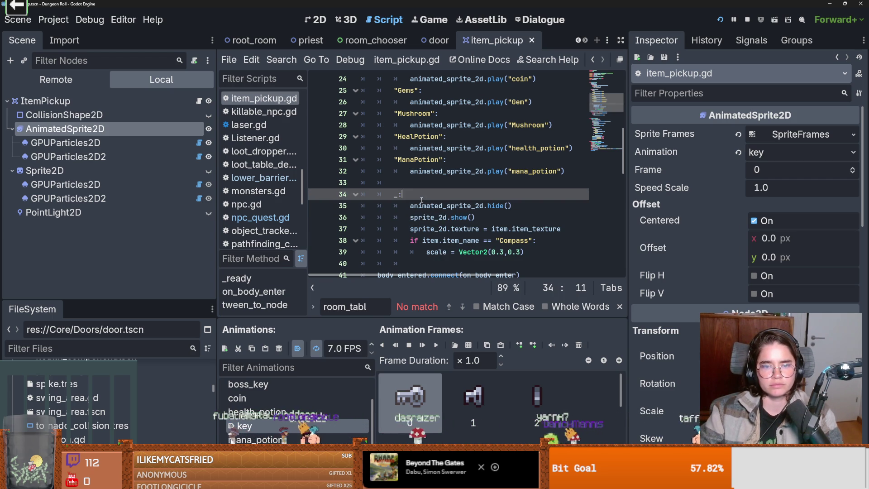
double_click(451, 206)
double_click(435, 217)
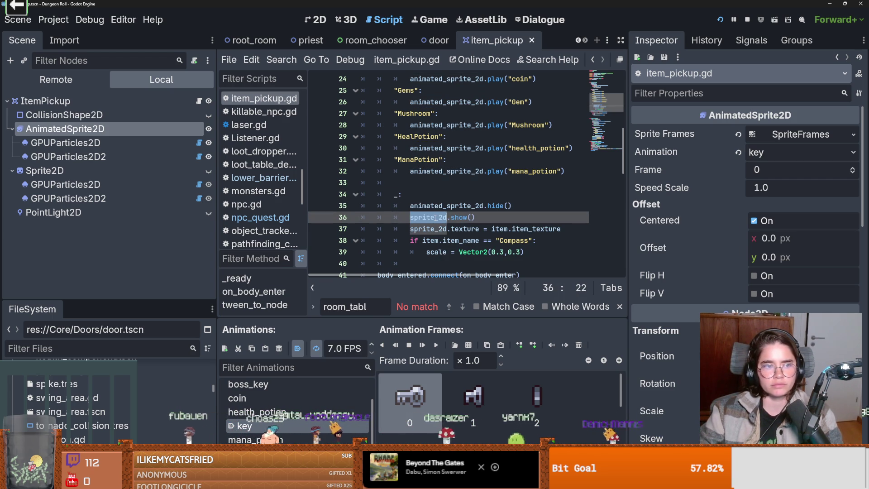
key("ctrl+Right")
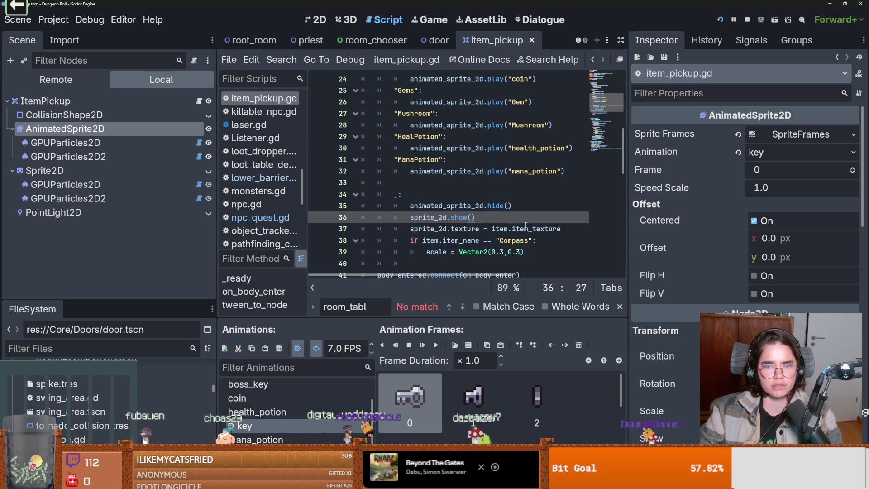
scroll(513, 240, "down", 1)
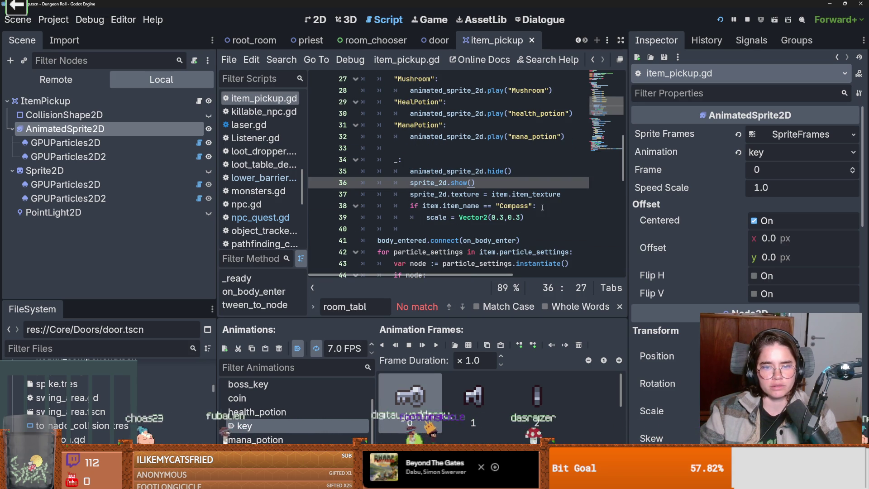
Widen the code editor and look up sprite_2d's details
left_click_drag(629, 214, 677, 217)
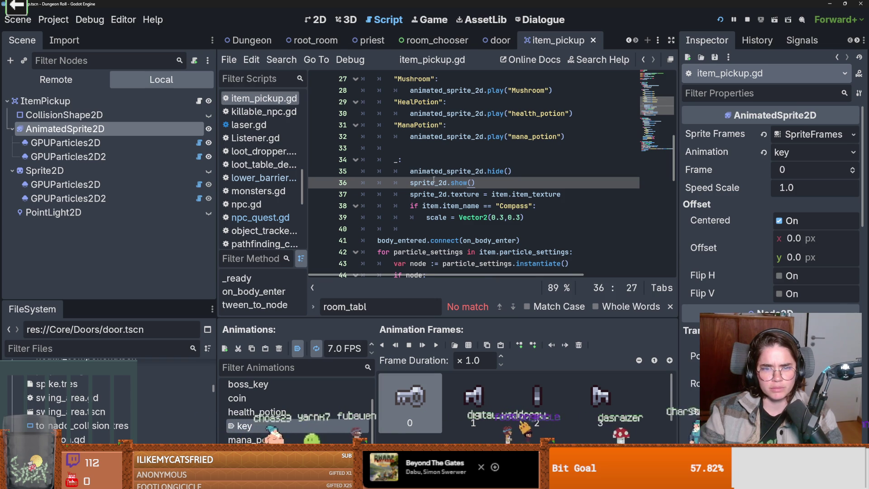
double_click(434, 182)
scroll(461, 216, "up", 5)
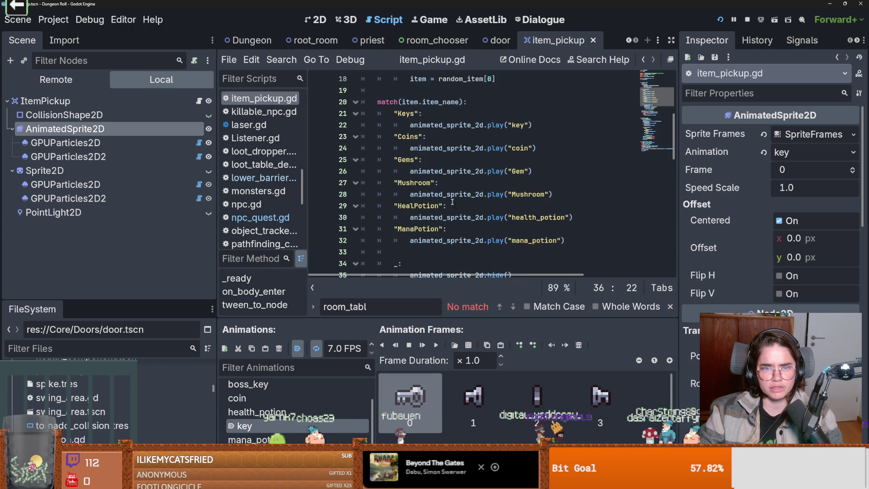
scroll(456, 202, "down", 4)
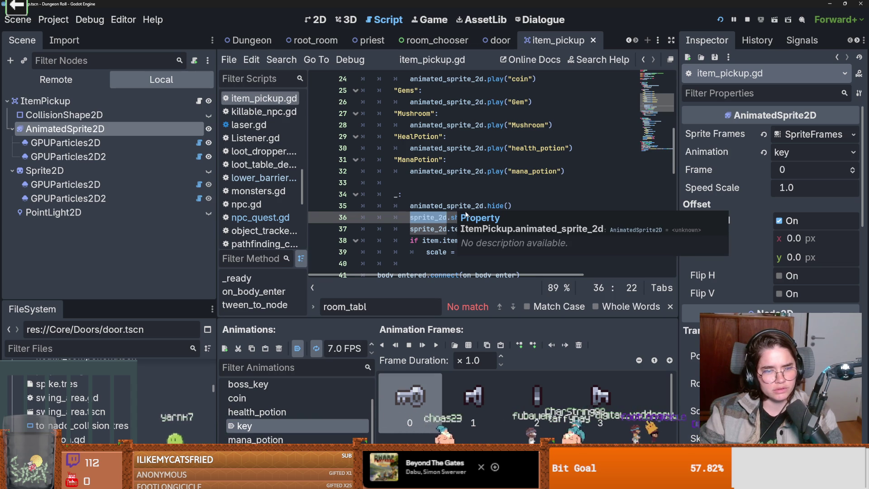
left_click(444, 206)
scroll(470, 217, "down", 2)
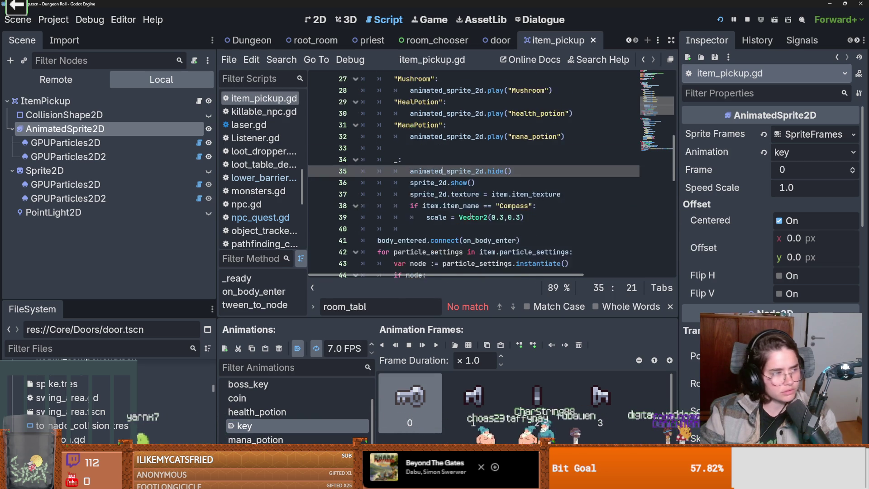
scroll(469, 216, "up", 2)
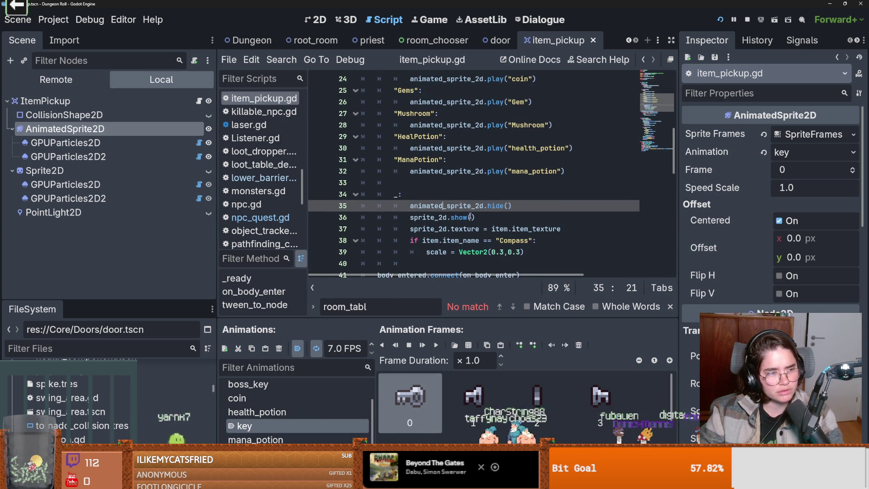
scroll(470, 216, "down", 1)
Review lines 37–39 covering texture, item.item_texture, item_name and scale
left_click(471, 217)
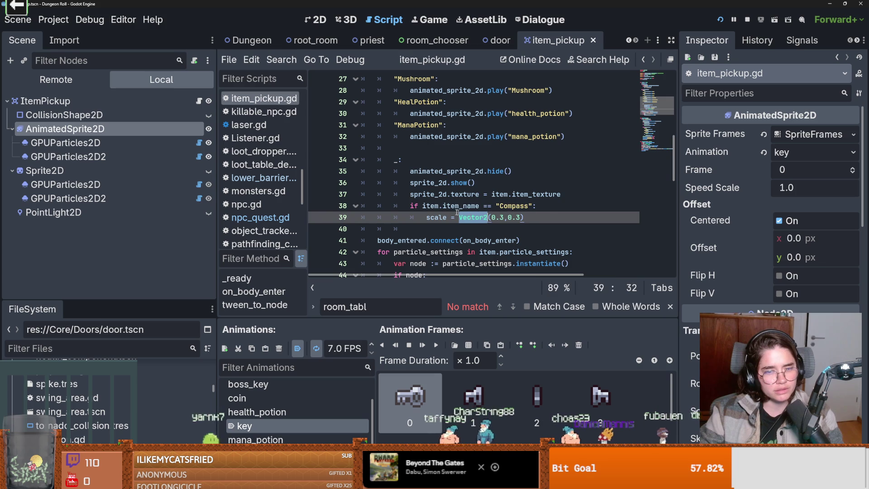
double_click(452, 206)
double_click(456, 195)
double_click(500, 194)
double_click(536, 194)
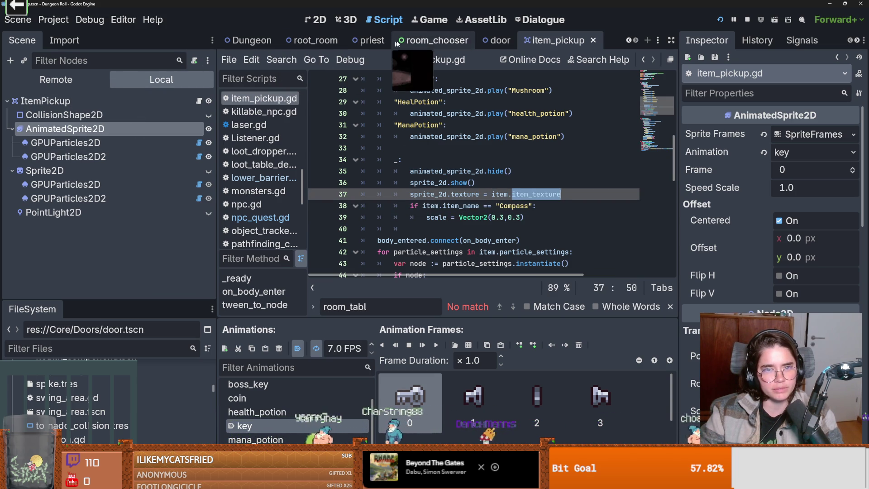
Scroll the scene tabs back and switch to the baldwin_room_3 scene
left_click(629, 40)
left_click(629, 41)
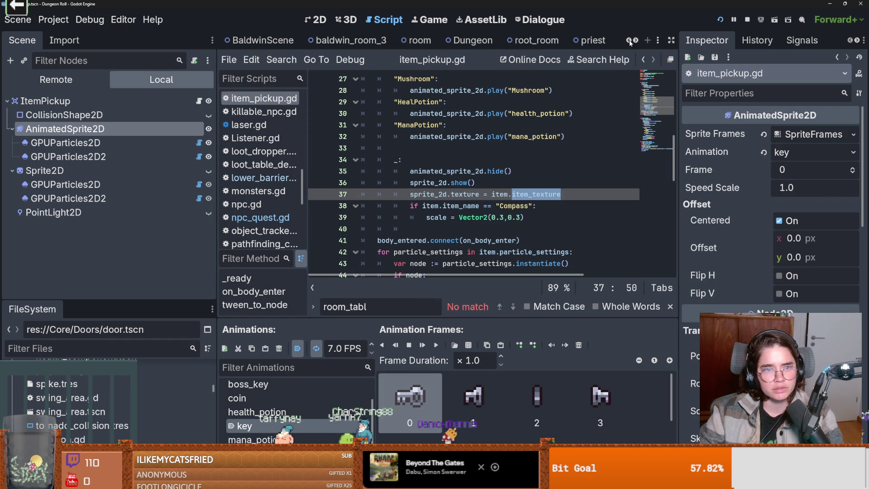
left_click(348, 40)
Expand the pickup's Item resource properties and save baldwin_room_3
scroll(84, 260, "down", 1)
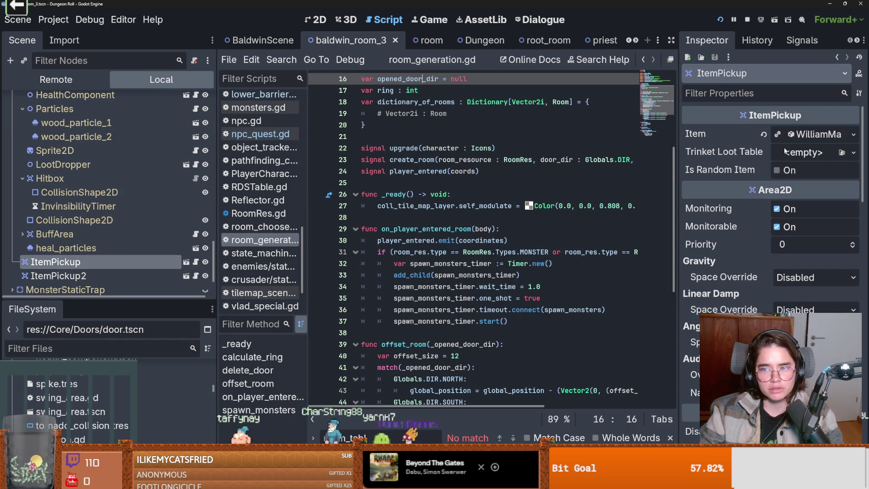
left_click(808, 135)
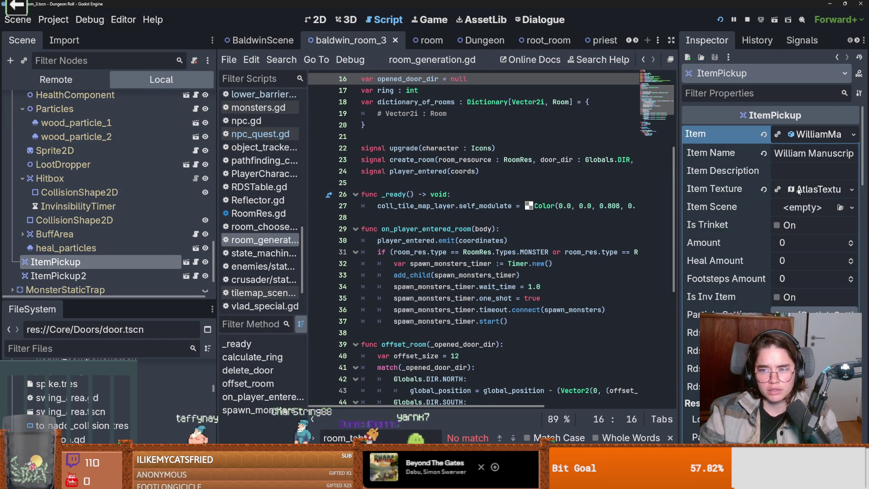
key("ctrl+s")
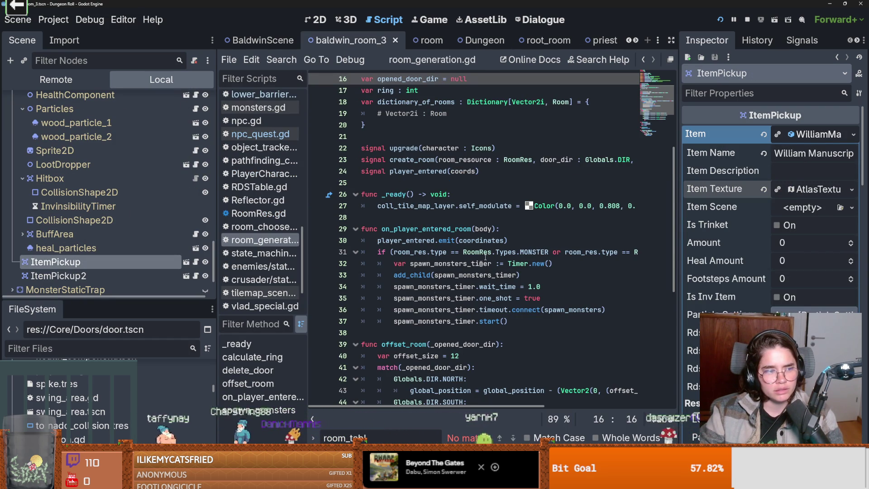
scroll(403, 364, "down", 1)
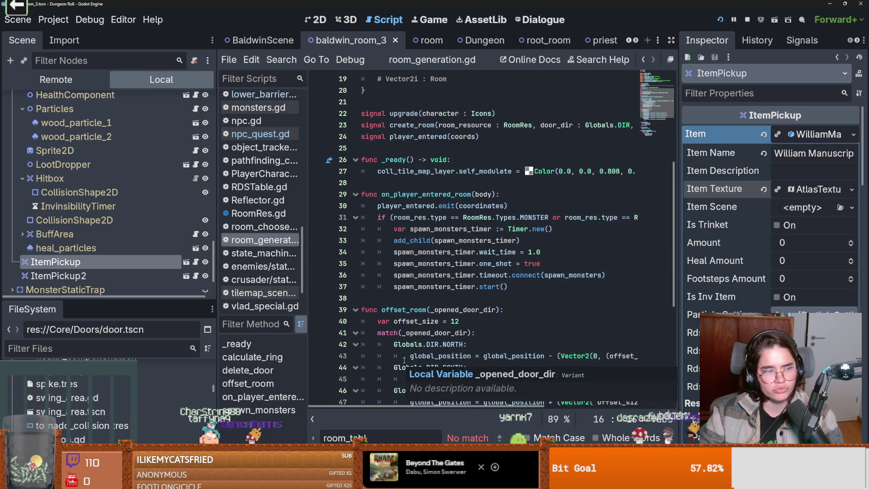
scroll(434, 346, "down", 3)
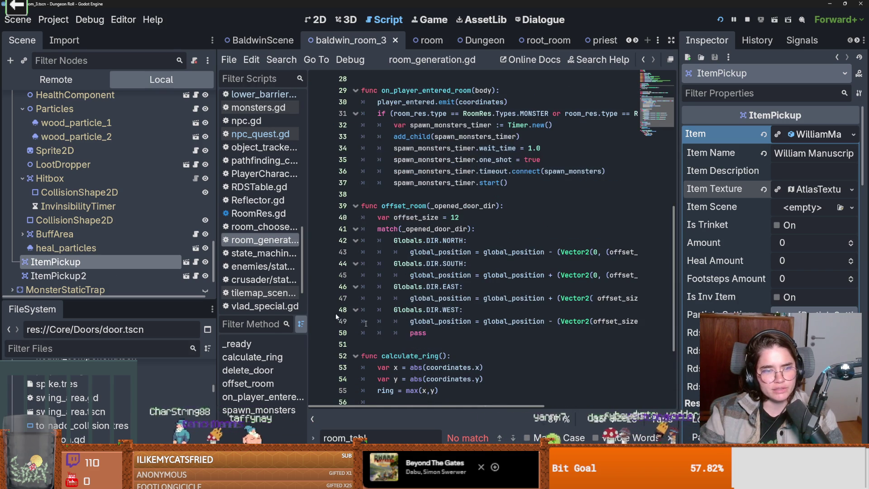
Reopen the ItemPickup node's script and enlarge the FileSystem dock
left_click(194, 263)
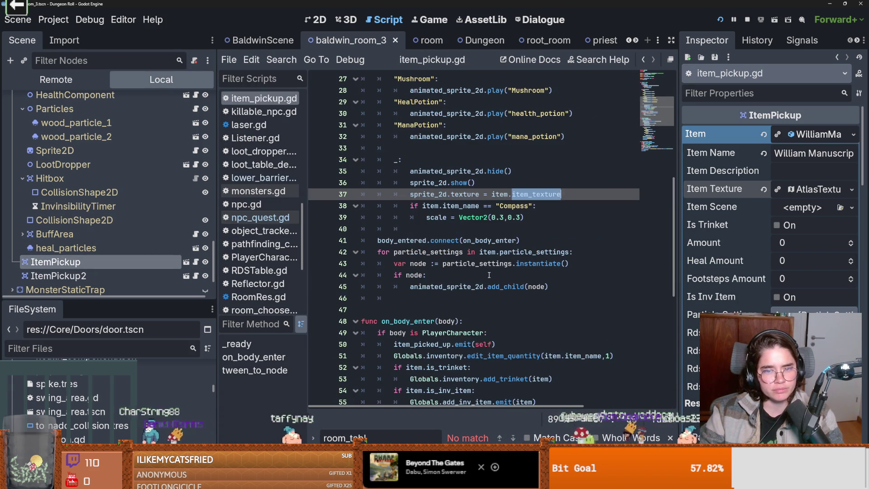
scroll(488, 275, "up", 5)
scroll(488, 275, "down", 1)
scroll(423, 255, "up", 2)
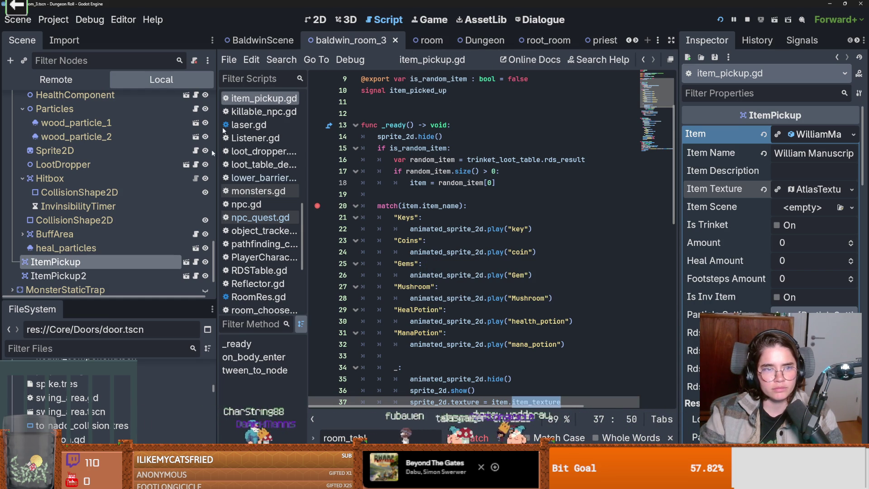
left_click_drag(131, 295, 129, 143)
scroll(115, 263, "down", 15)
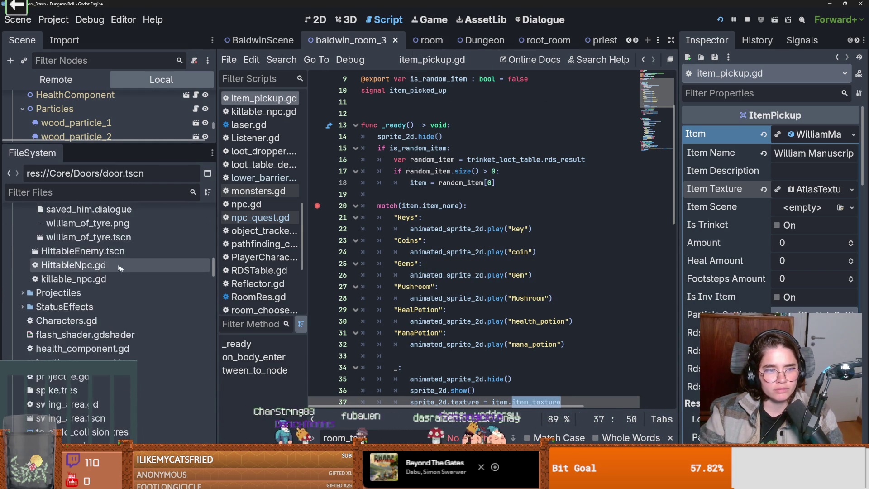
scroll(143, 300, "up", 15)
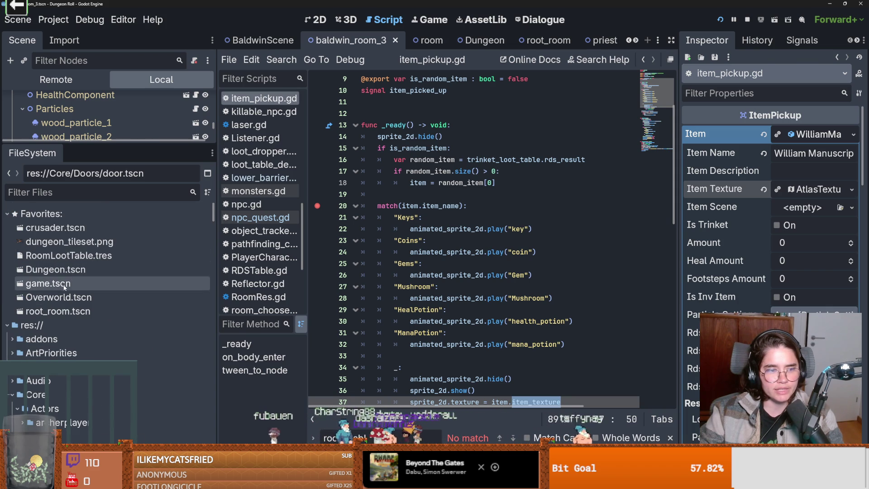
Open root_room.tscn from the FileSystem Favorites
double_click(53, 311)
scroll(436, 237, "up", 9)
scroll(437, 238, "down", 6)
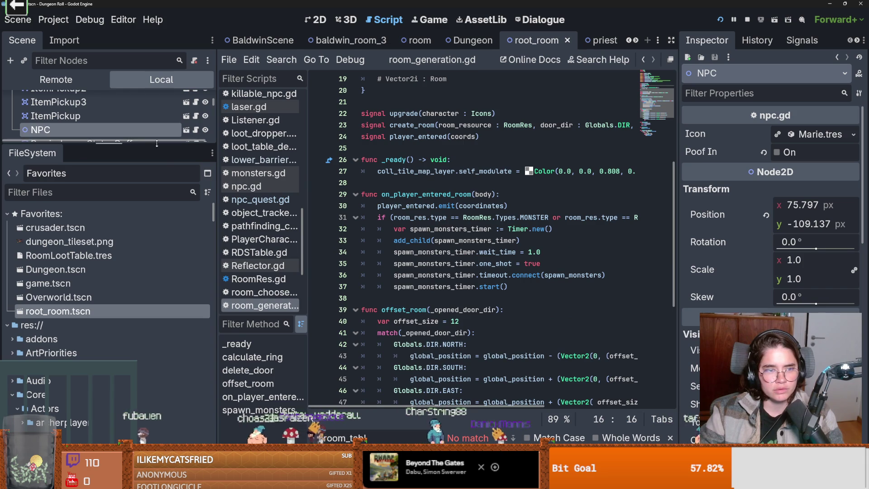
Show root_room in the 2D view and inspect its Chandelier and Light nodes
left_click_drag(156, 144, 157, 270)
left_click(319, 21)
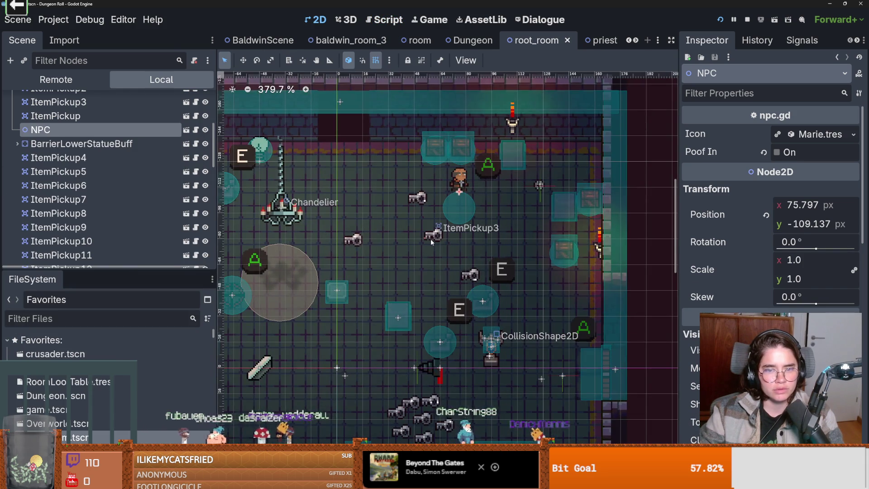
left_click(430, 238)
left_click(356, 242)
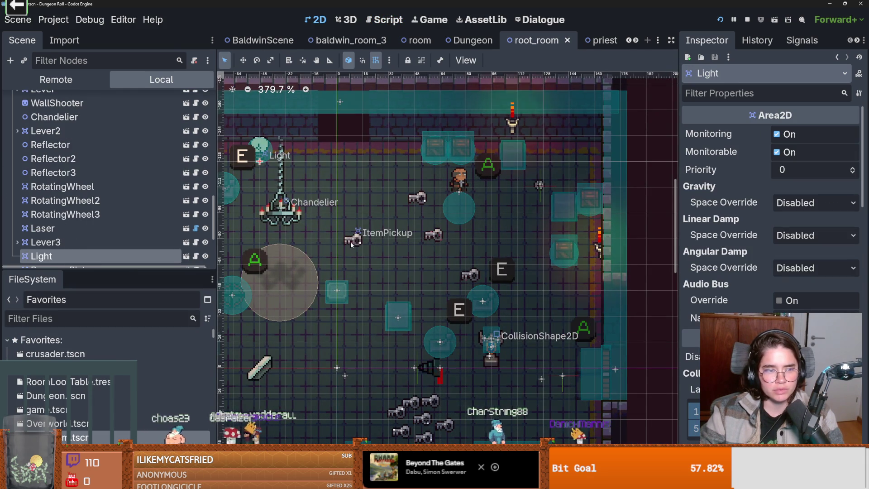
scroll(119, 238, "down", 4)
scroll(132, 233, "up", 7)
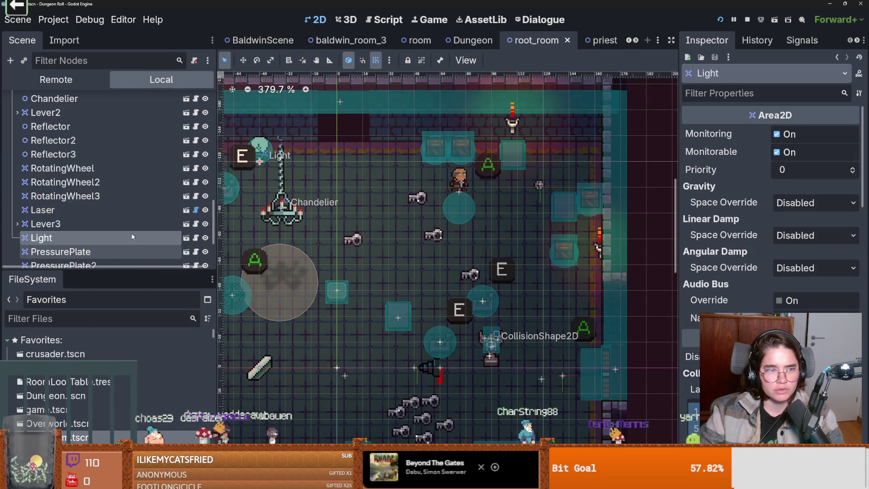
scroll(95, 194, "down", 1)
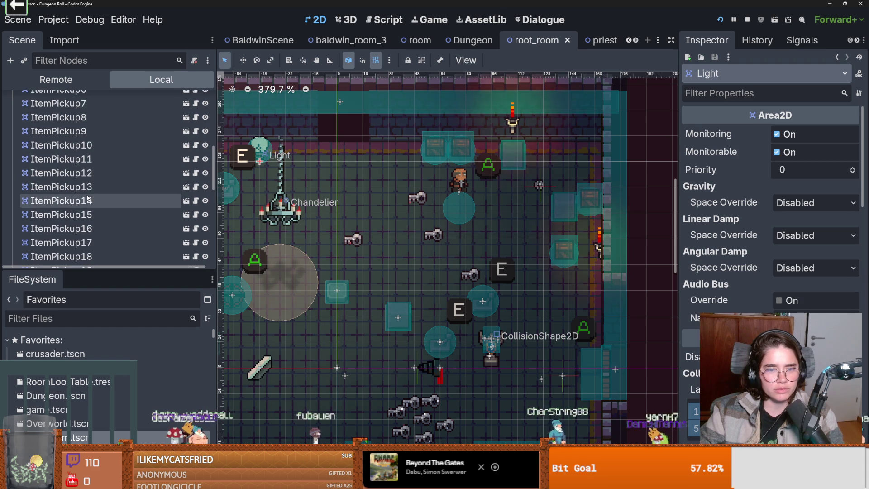
scroll(88, 281, "down", 1)
scroll(91, 278, "up", 6)
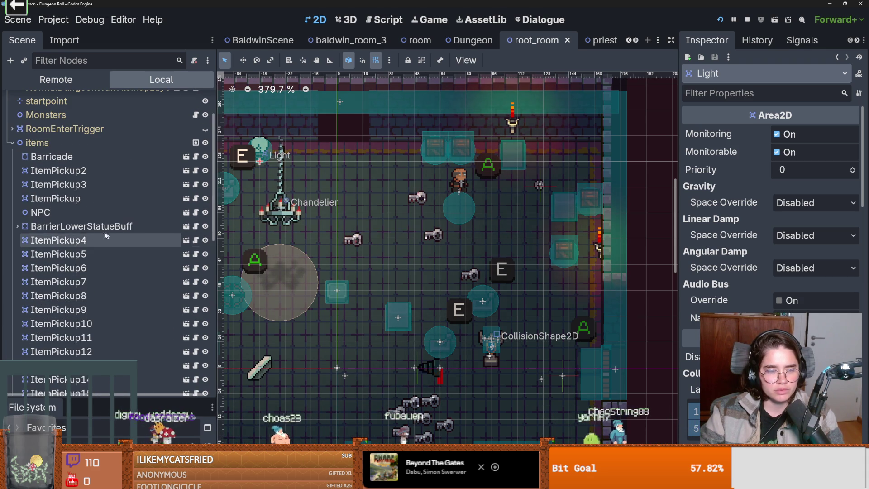
Inspect ItemPickup4, ItemPickup15 and ItemPickup13, which holds Coin.tres
left_click(102, 240)
scroll(102, 240, "down", 4)
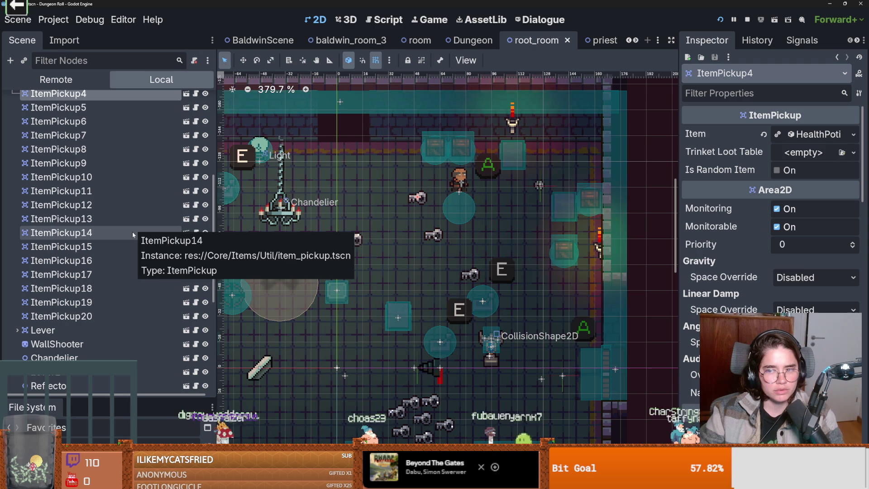
left_click(93, 246)
left_click(91, 219)
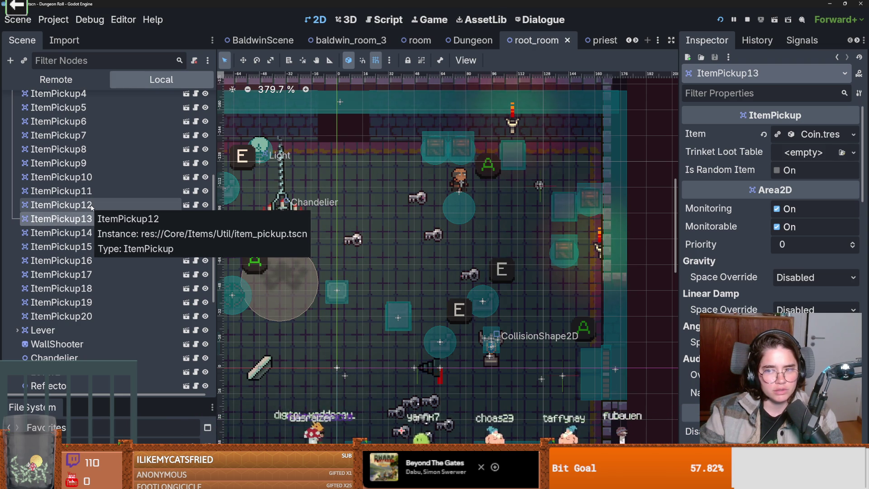
scroll(91, 207, "up", 5)
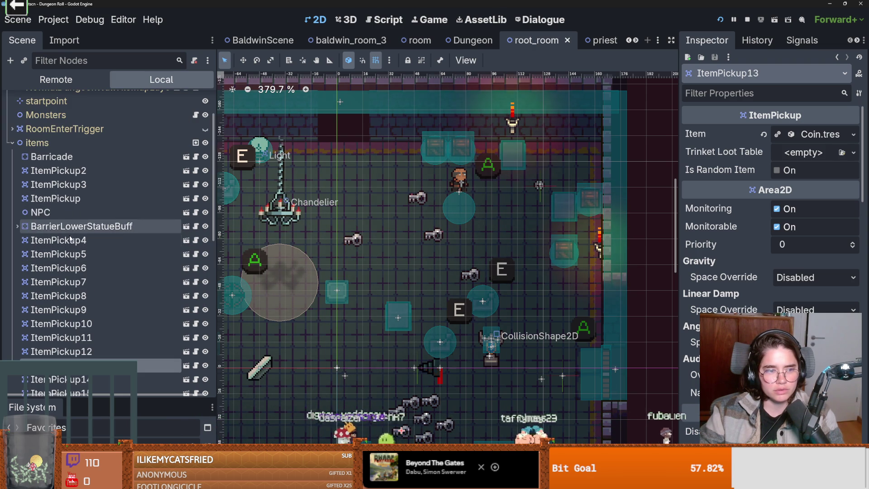
Delete the 16 pickups ItemPickup5 through ItemPickup20 together
left_click(86, 226)
scroll(86, 226, "down", 5)
left_click(94, 316, "shift")
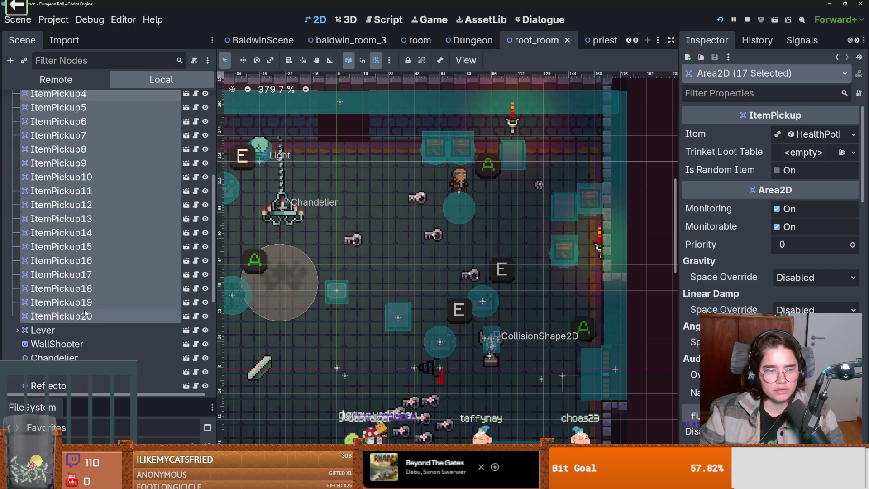
left_click(85, 313)
scroll(85, 272, "up", 3)
left_click(84, 218, "shift")
right_click(84, 220)
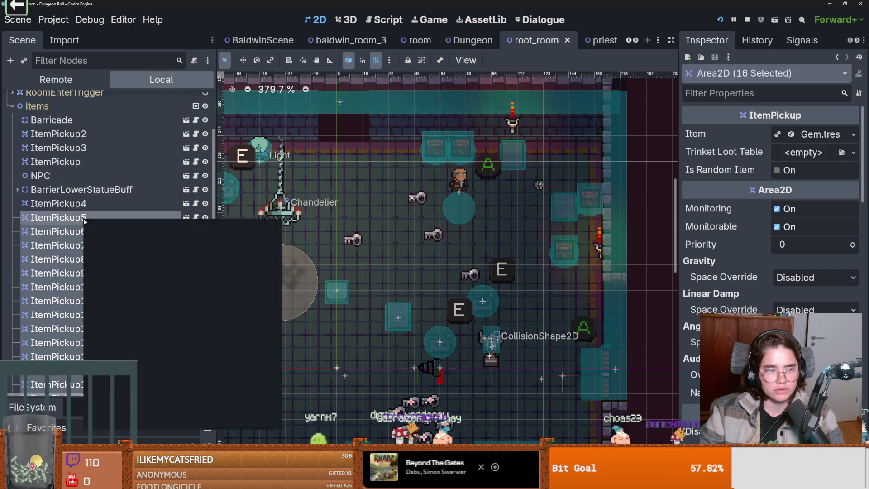
left_click(143, 417)
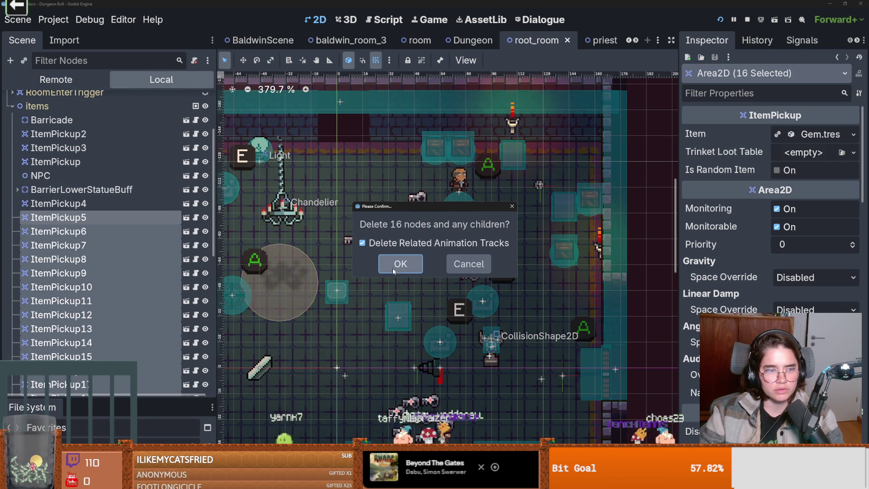
left_click(394, 271)
Delete ItemPickup4, ItemPickup3 and the plain ItemPickup node one by one
left_click(90, 203)
right_click(90, 203)
left_click(176, 438)
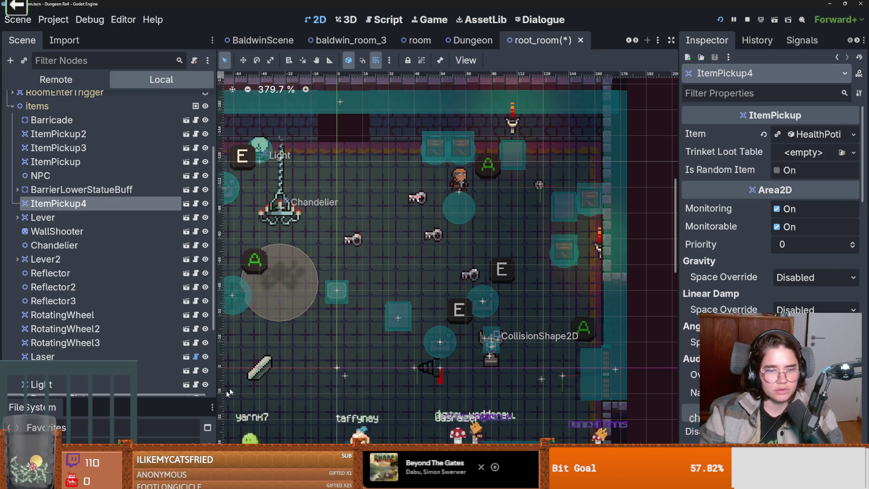
left_click(402, 252)
left_click(95, 148)
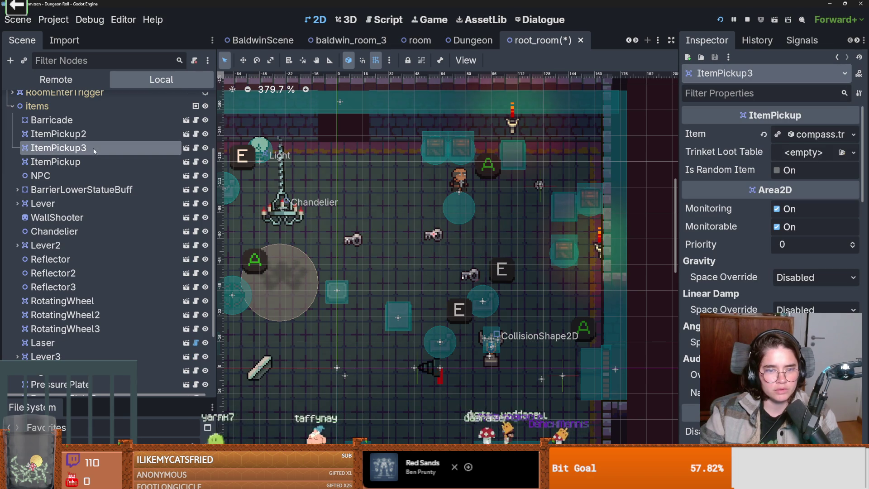
right_click(94, 151)
left_click(176, 453)
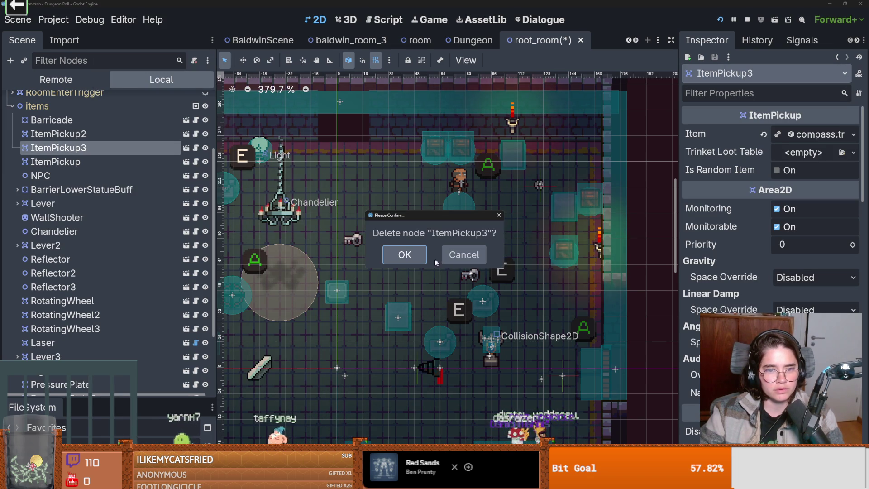
left_click(405, 254)
left_click(94, 147)
right_click(95, 147)
left_click(258, 353)
Confirm removal of ItemPickup and select ItemPickup2
key("Delete")
left_click(403, 254)
left_click(59, 134)
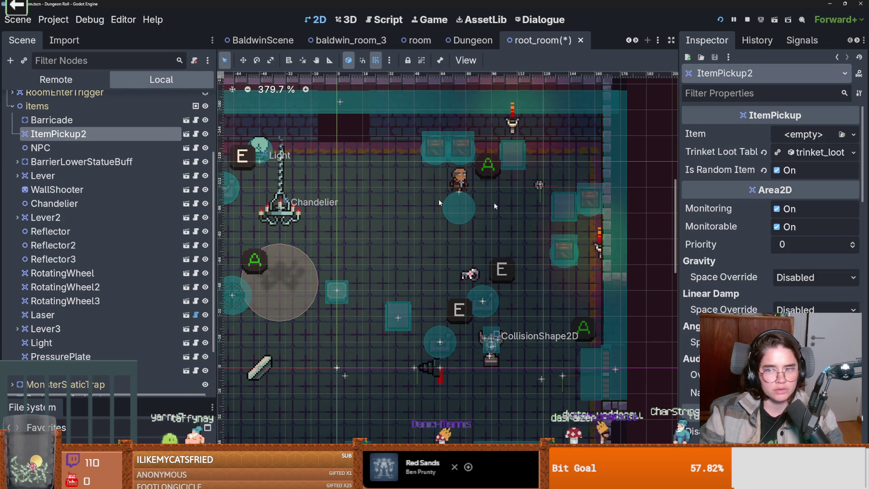
Clear ItemPickup2's Trinket Loot Table, set its Item to WilliamManuscript1, and save
left_click(765, 152)
left_click(853, 135)
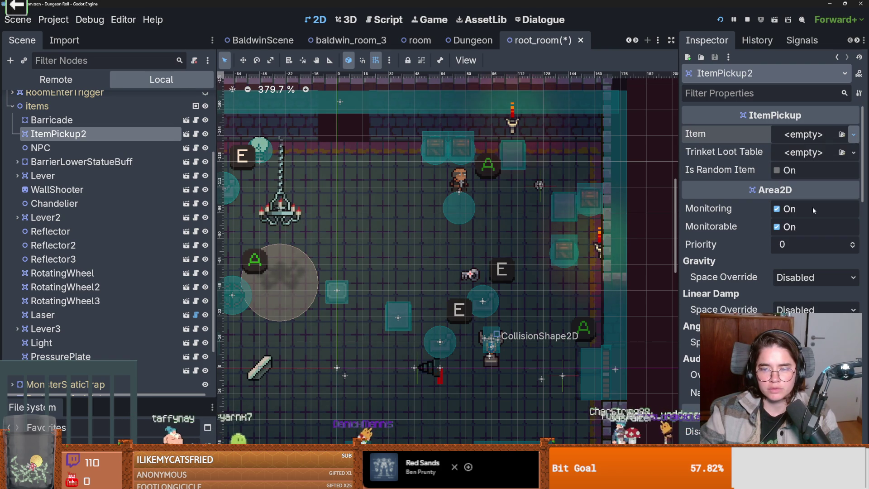
left_click(814, 210)
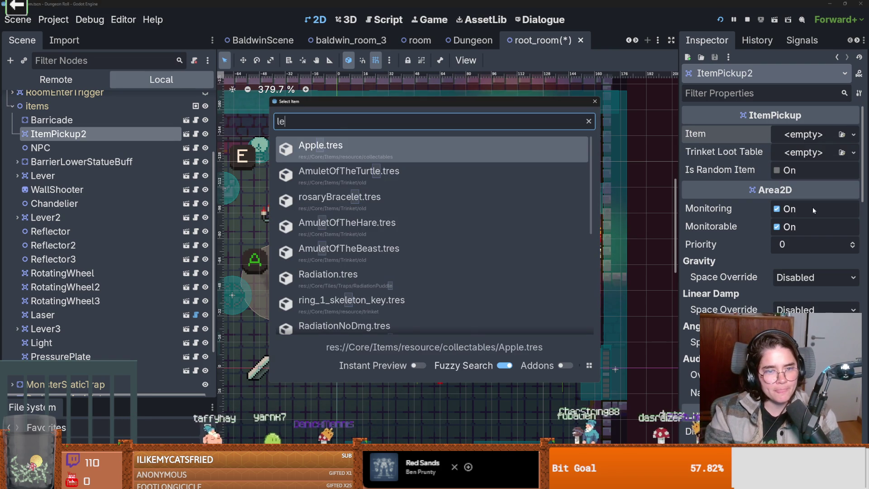
type("wil")
key("Return")
key("ctrl+s")
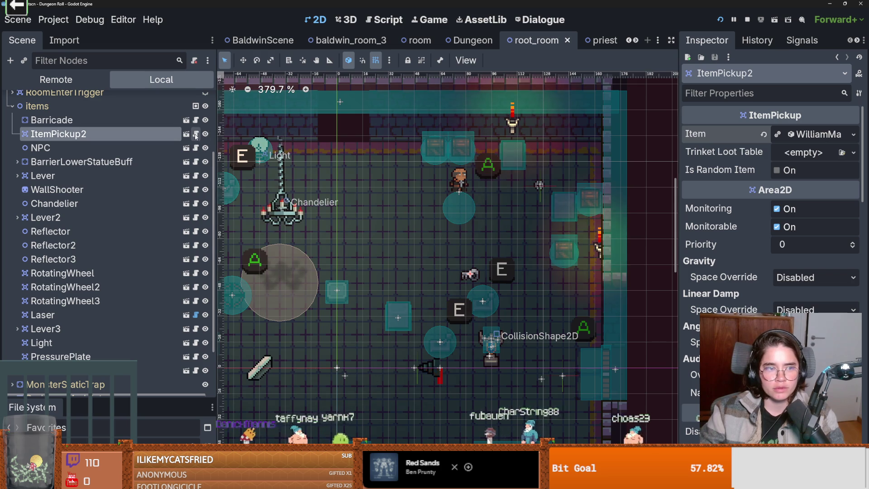
left_click(196, 134)
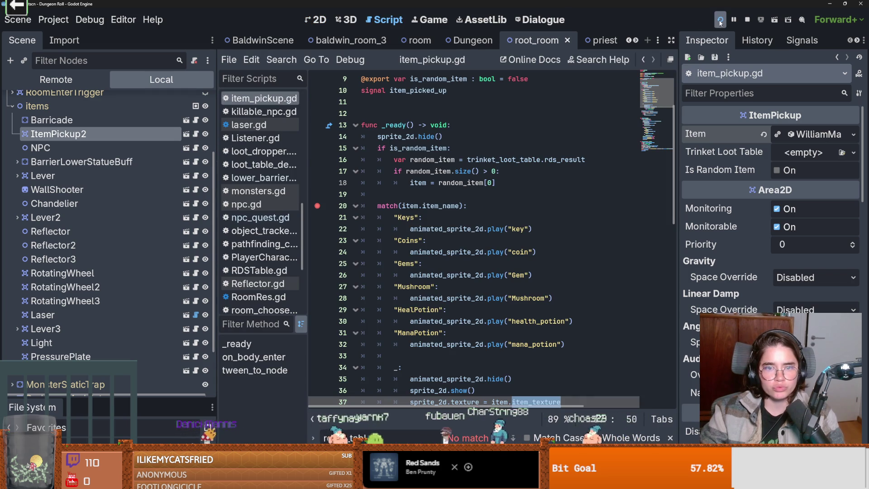
Run the game and step through five lines at the item_pickup.gd breakpoint
left_click(720, 20)
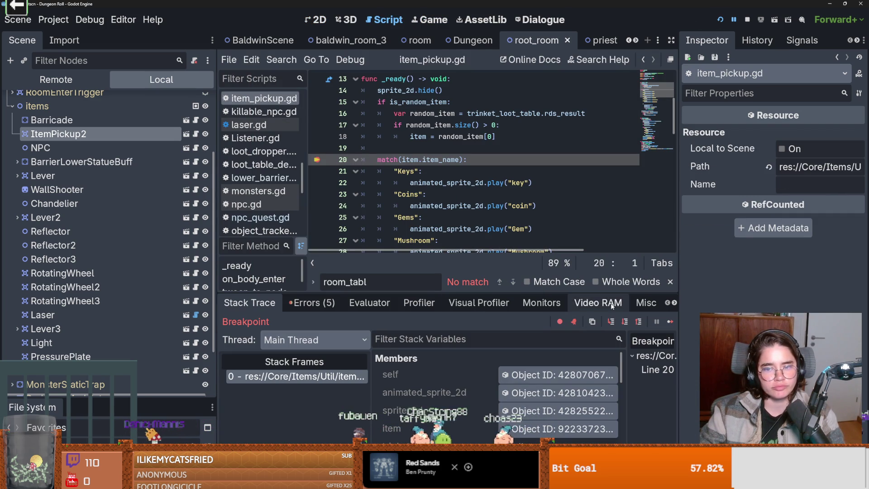
left_click(613, 321)
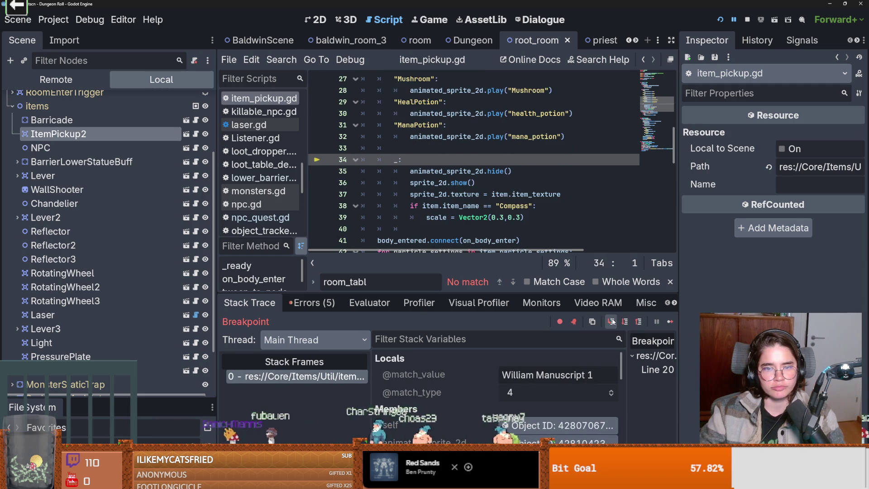
left_click(611, 321)
left_click(611, 321)
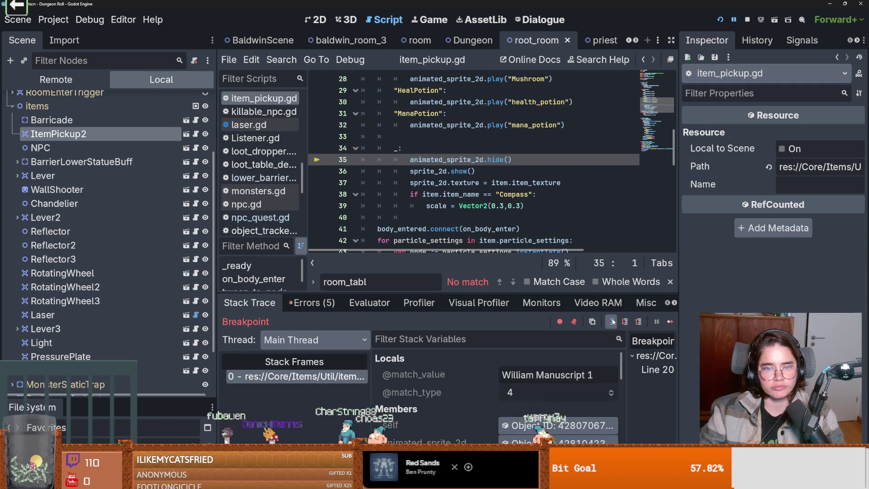
left_click(611, 321)
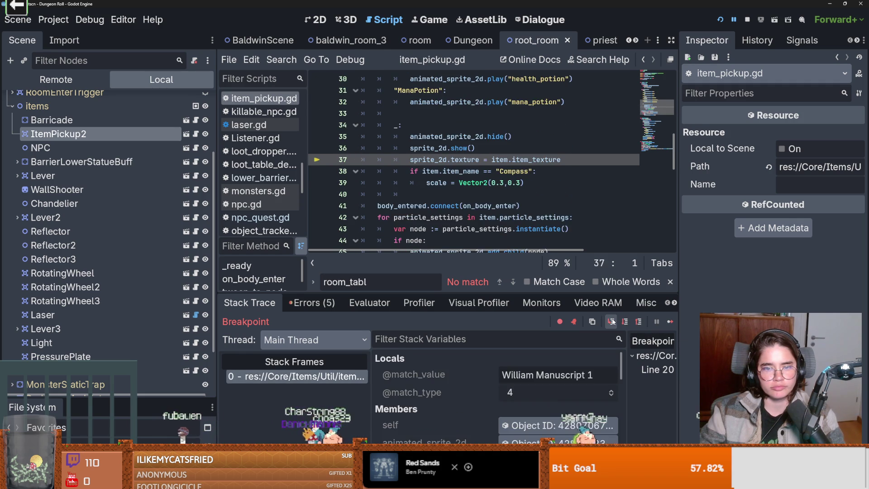
left_click(611, 321)
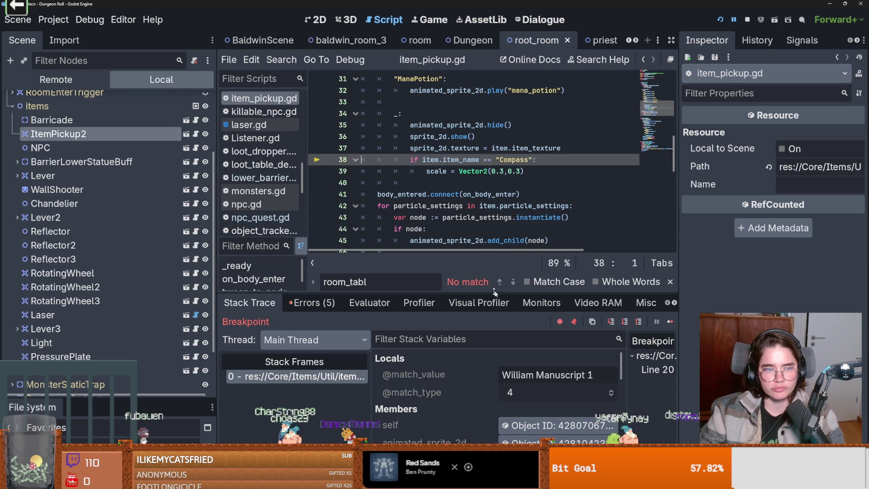
Expand the Remote tree through Game, Dungeon, RoomTilemapLayer and RootRoom to items
left_click(56, 79)
left_click(12, 282)
left_click(17, 320)
scroll(25, 297, "down", 3)
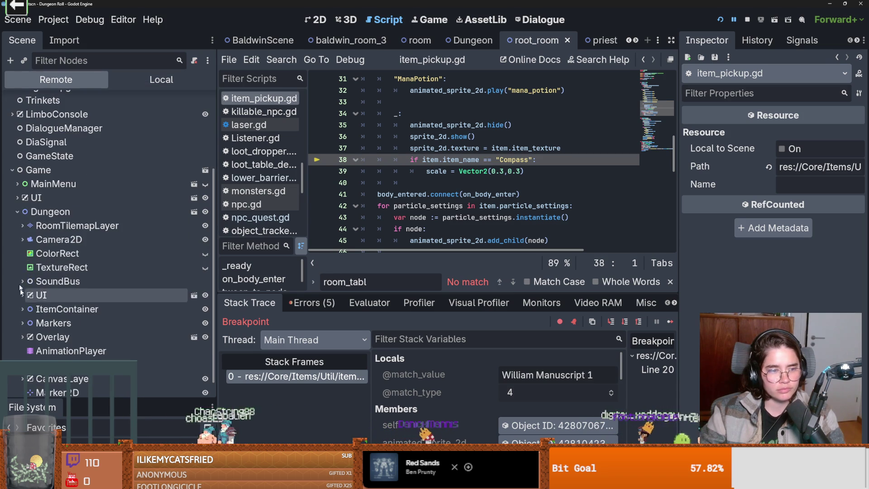
left_click(23, 225)
left_click(27, 240)
scroll(90, 271, "down", 2)
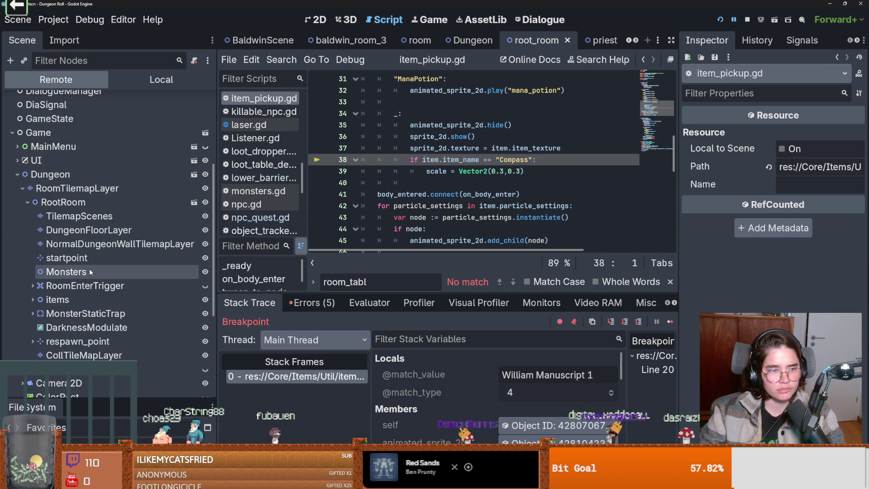
left_click(33, 299)
scroll(91, 290, "down", 2)
Inspect the live ItemPickup2 and its Sprite2D, then view the room in 2D
left_click(128, 289)
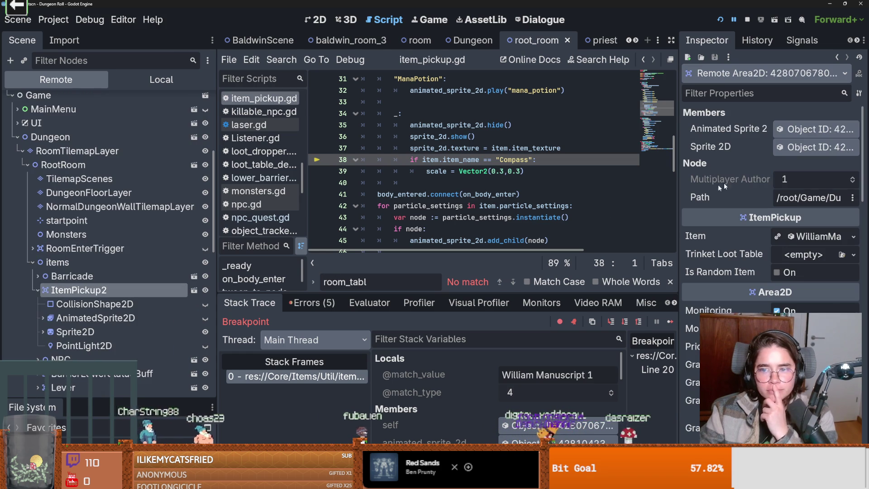
left_click(790, 147)
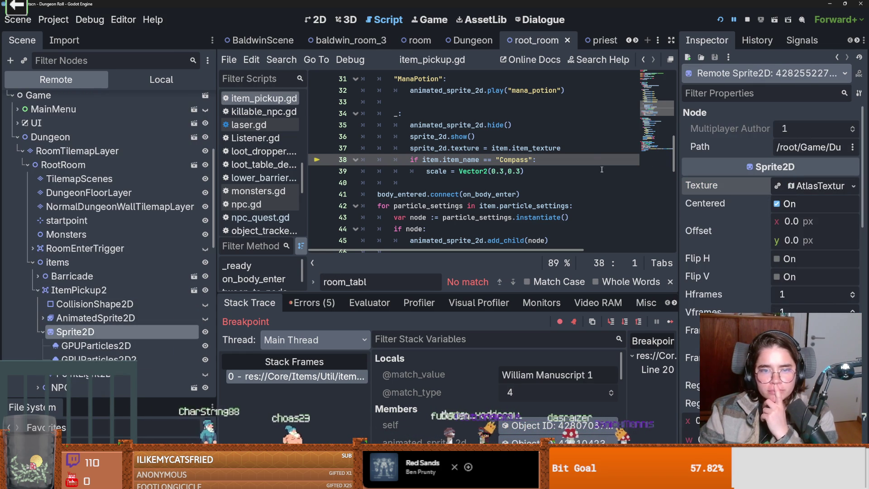
left_click(320, 19)
scroll(480, 190, "down", 2)
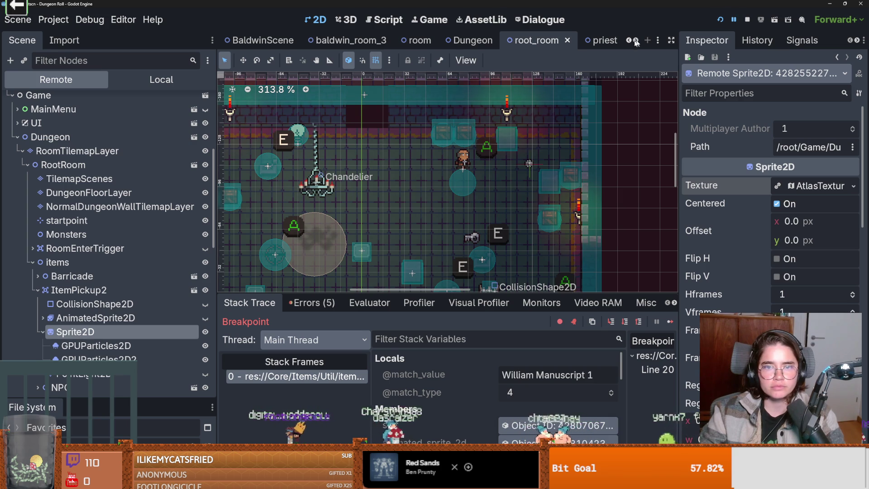
Resume past the breakpoint with F12, walk the player right, then return to baldwin_room_3
key("F12")
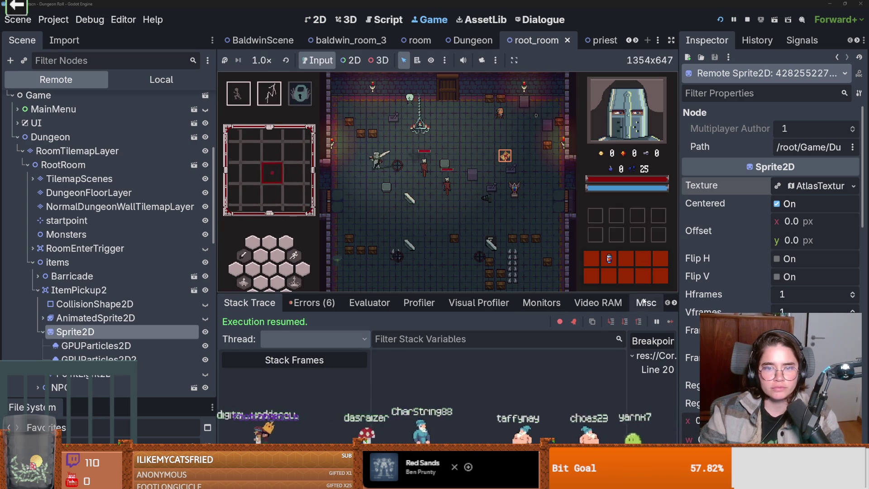
key("d")
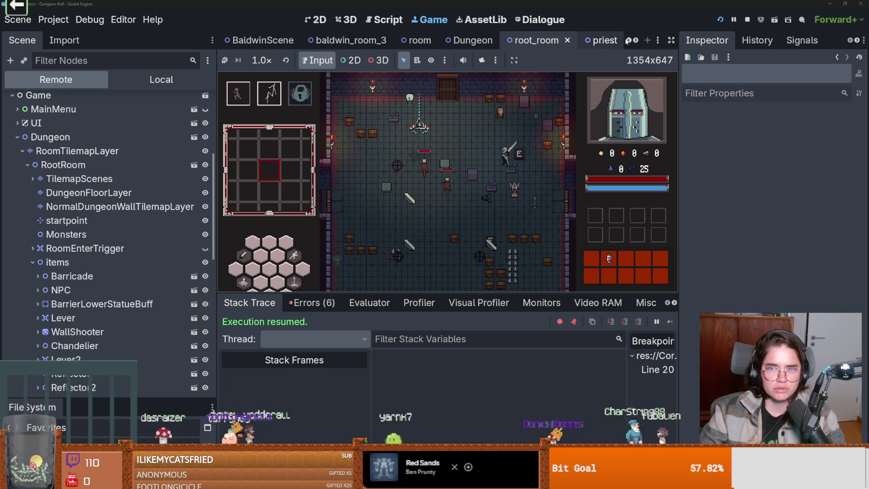
left_click(628, 41)
left_click(628, 40)
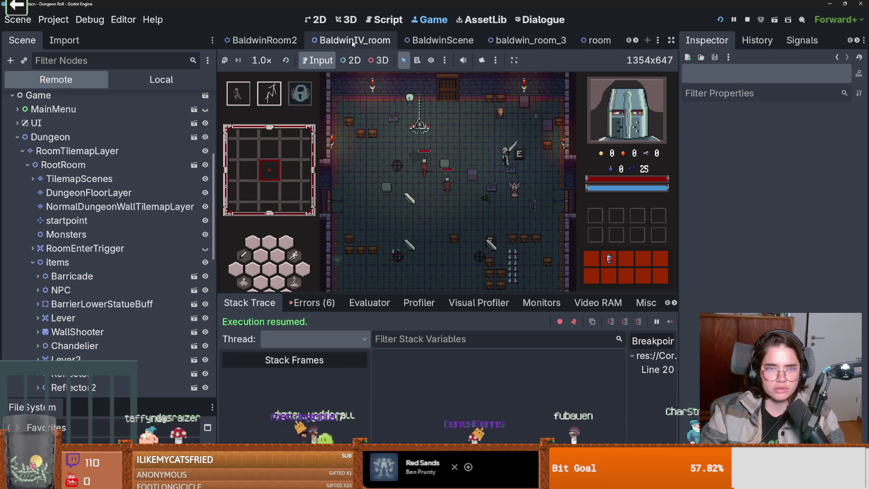
left_click(487, 42)
Nudge the ItemPickup onto the table, then filter files for 'big' and open big_table
scroll(418, 204, "up", 5)
mouse_move(414, 184)
left_mouse_down()
mouse_move(413, 216)
mouse_move(418, 186)
mouse_move(409, 184)
left_mouse_up()
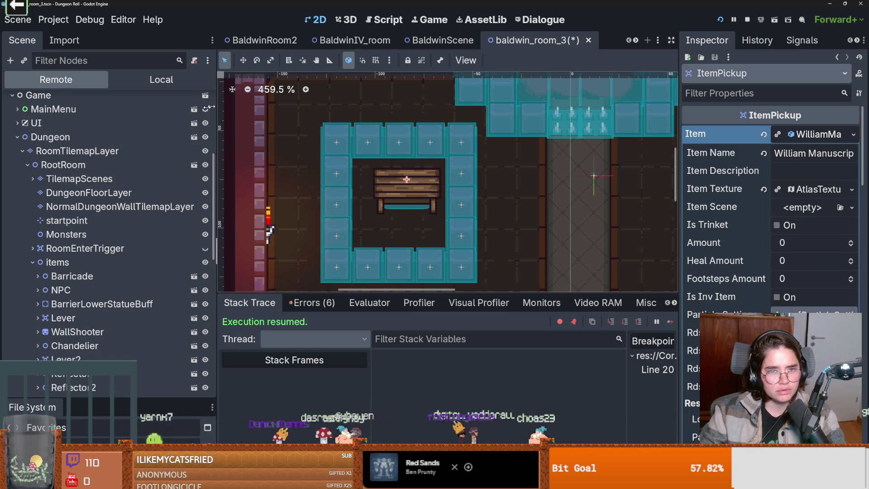
left_click_drag(103, 397, 103, 284)
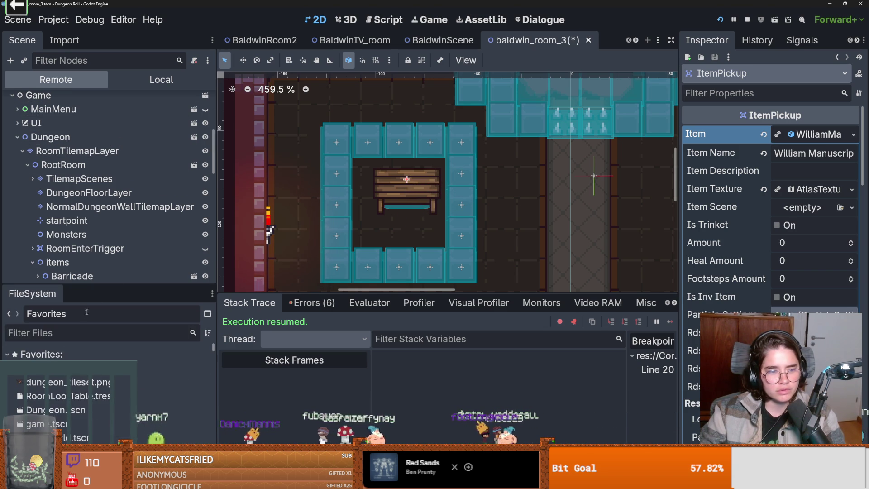
left_click(73, 337)
type("big")
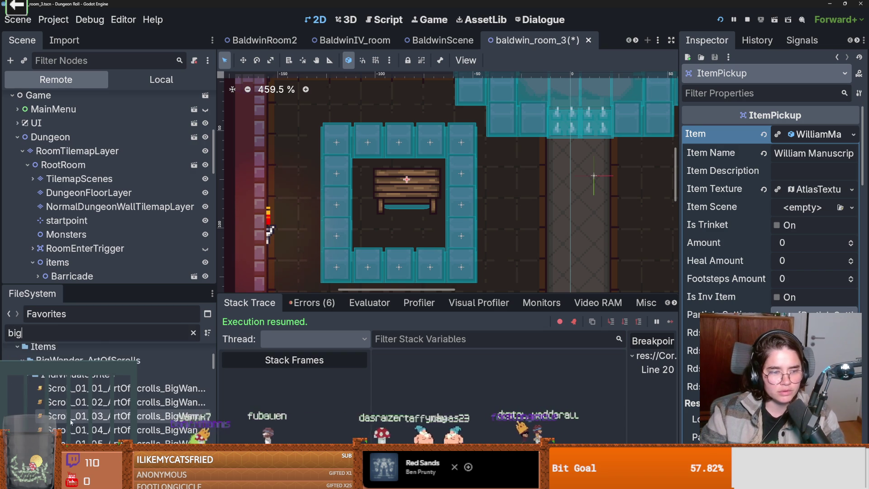
scroll(209, 368, "up", 5)
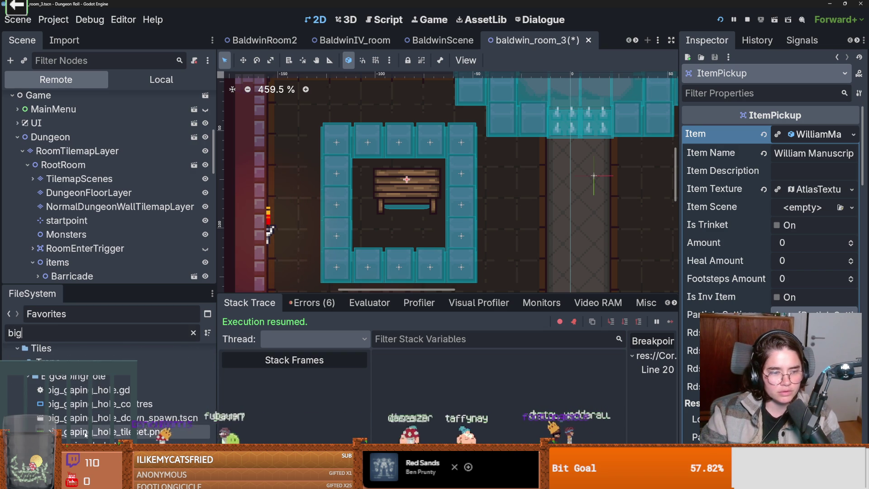
double_click(68, 445)
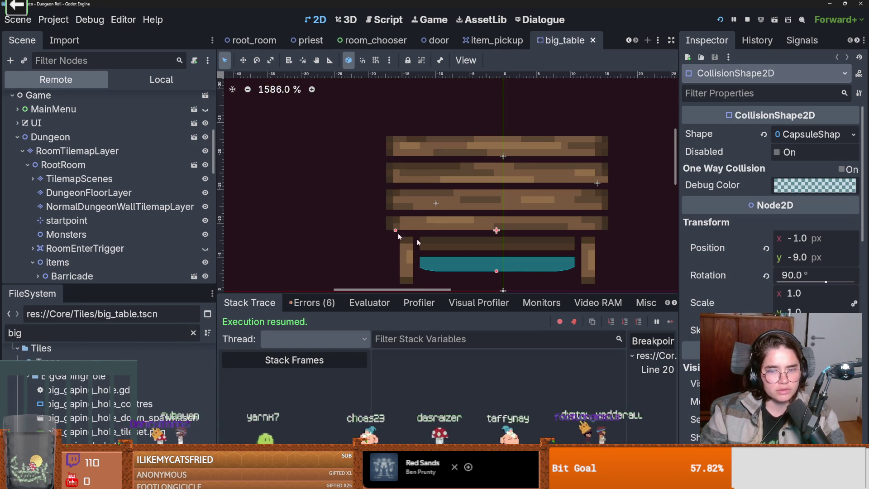
Open big_table's Sprite2D and undo a trial offset change, keeping offset y at -12.555
scroll(497, 273, "down", 2)
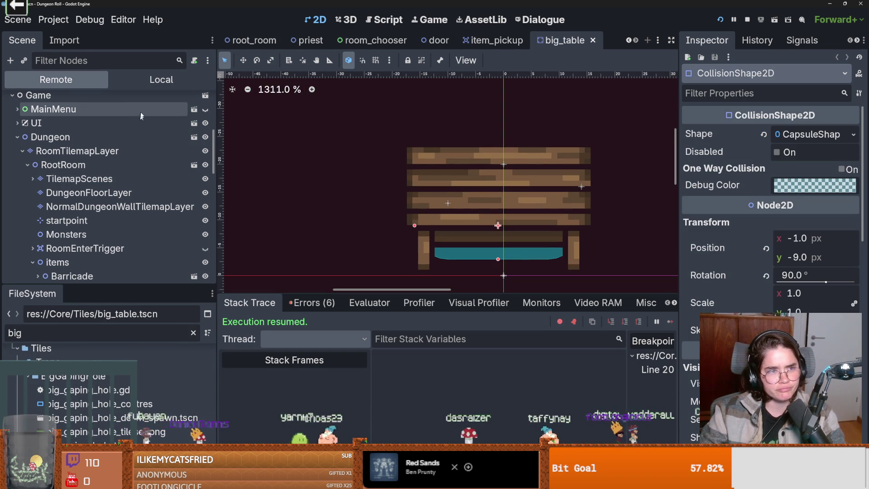
left_click(153, 79)
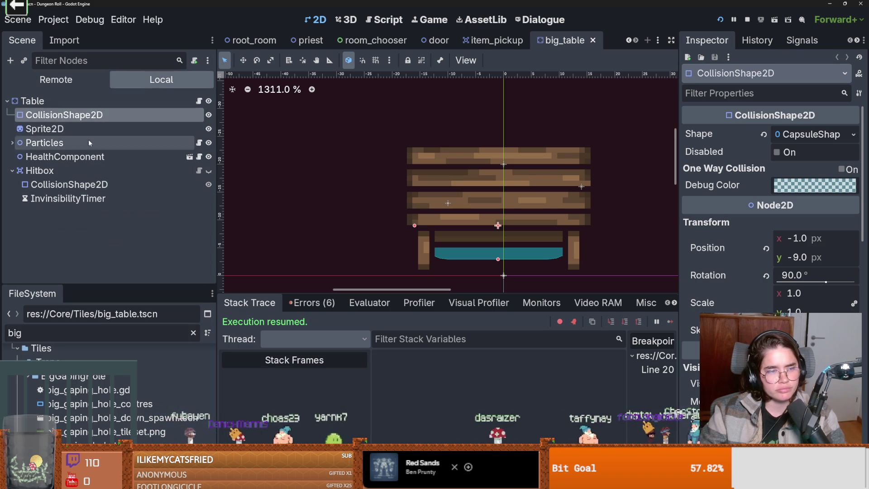
left_click(49, 129)
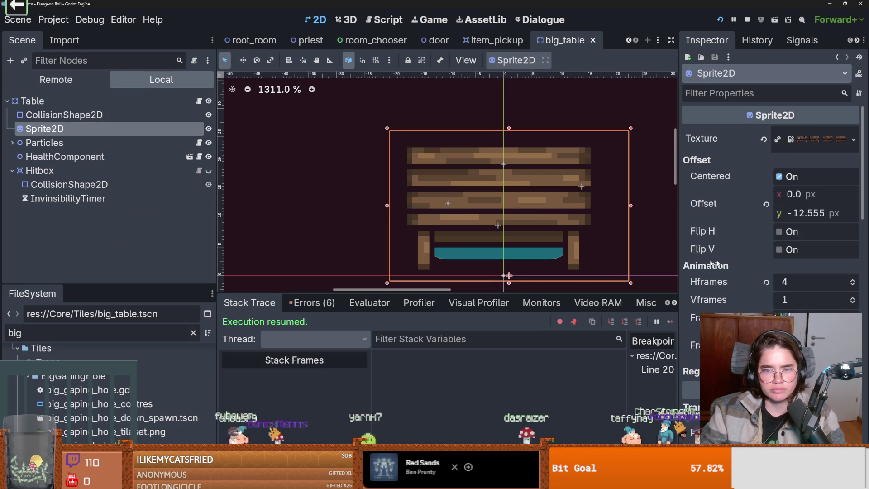
left_click_drag(776, 217, 761, 217)
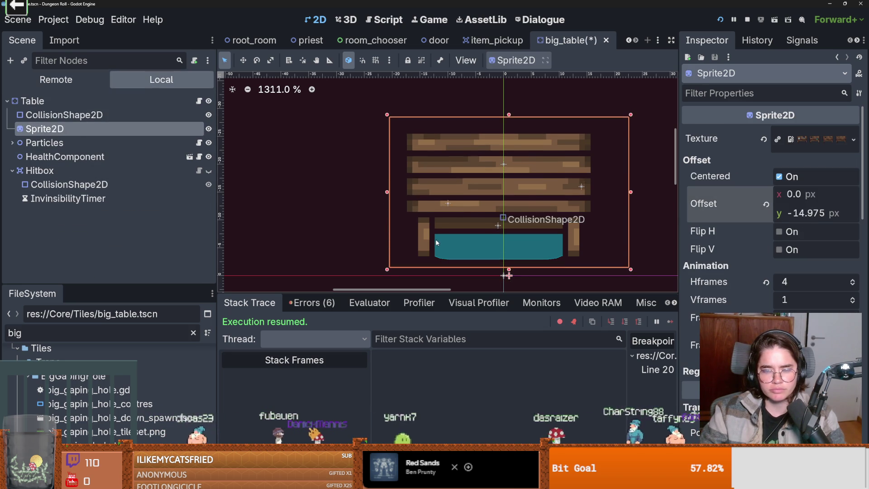
key("ctrl+z")
Save the big_table scene, then switch back to baldwin_room_3 and save it too
scroll(733, 335, "down", 10)
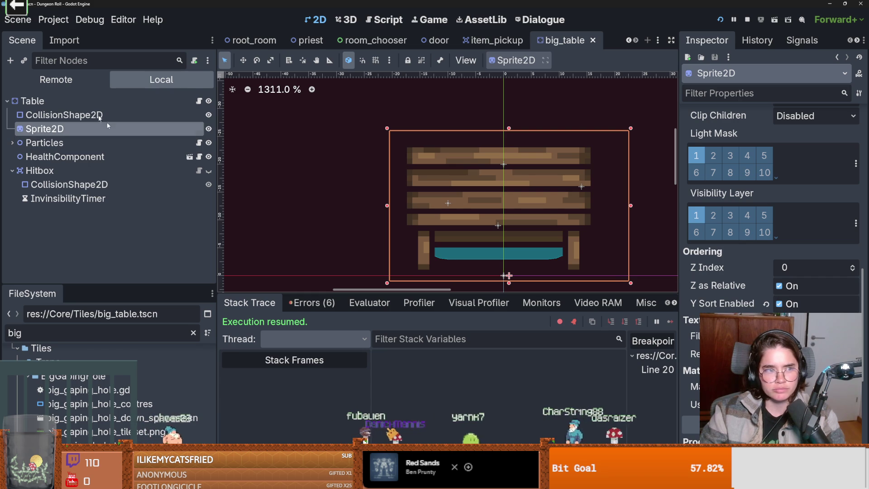
left_click(41, 101)
scroll(700, 273, "down", 5)
scroll(726, 277, "down", 5)
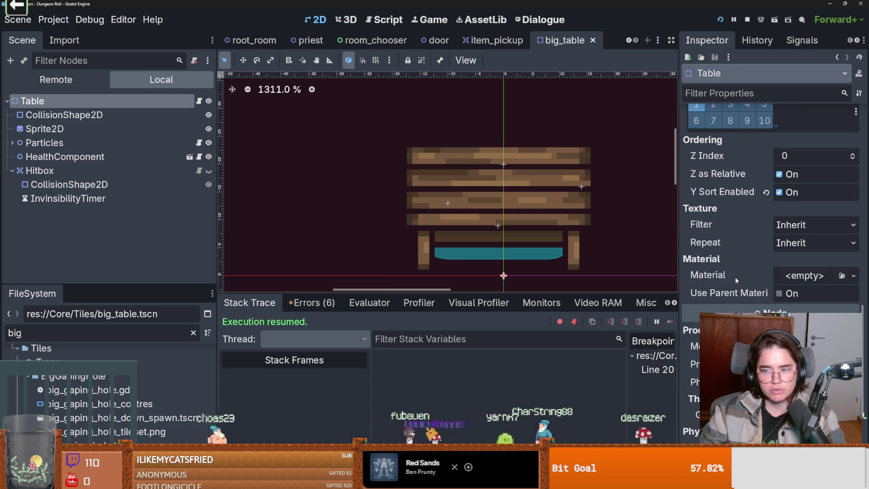
key("ctrl+s")
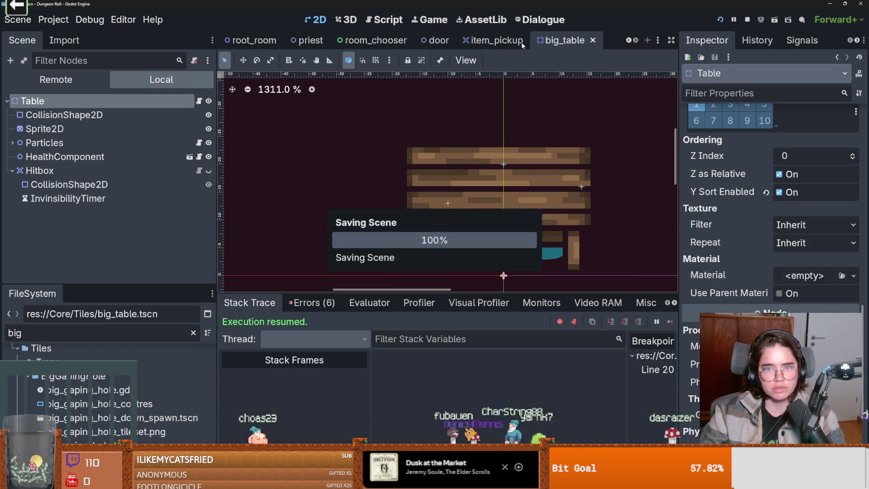
scroll(629, 40, "up", 5)
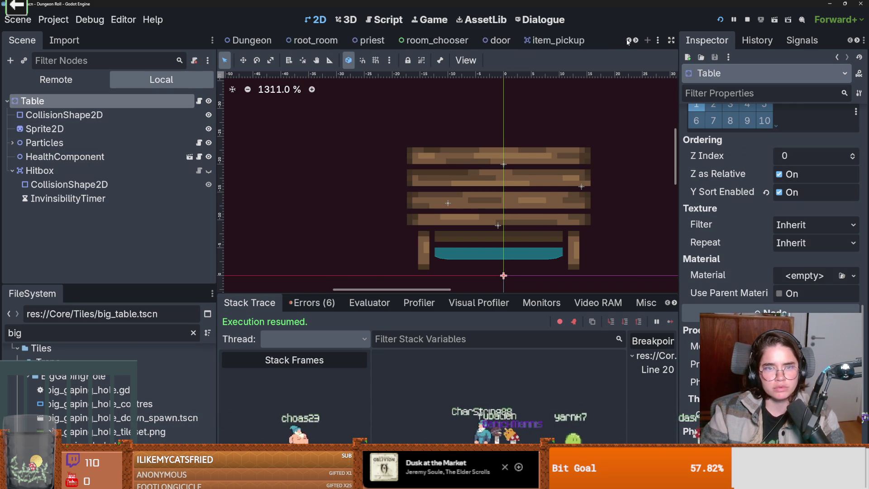
left_click(448, 41)
key("ctrl+s")
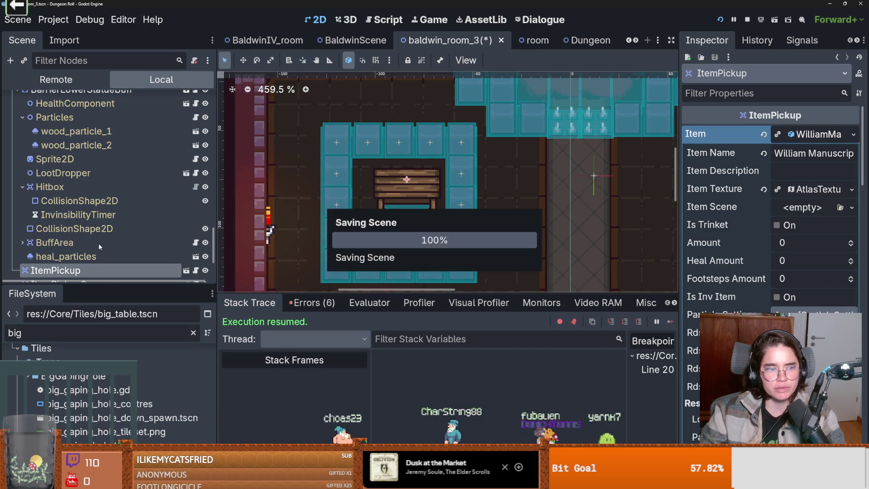
Collapse BarrierLowerStatueBuff's children and inspect the TilemapScenes and BaldwinRoom3 nodes
scroll(85, 244, "up", 4)
left_click(16, 202)
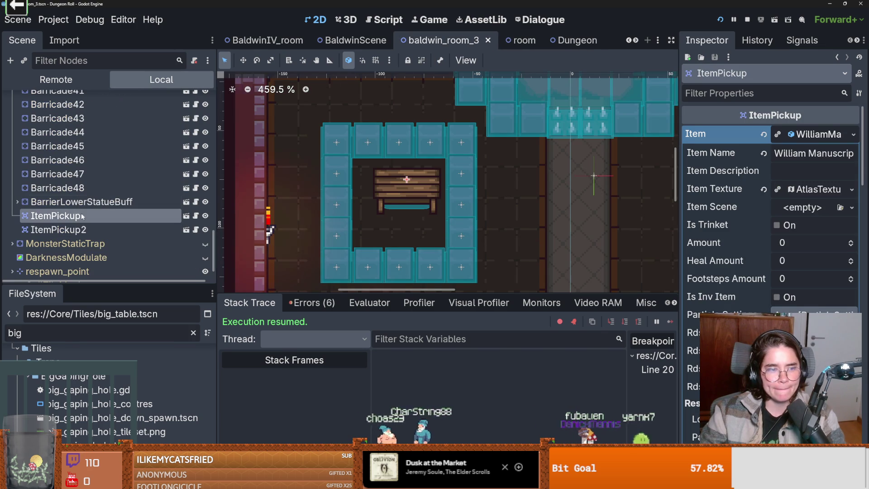
scroll(79, 216, "up", 10)
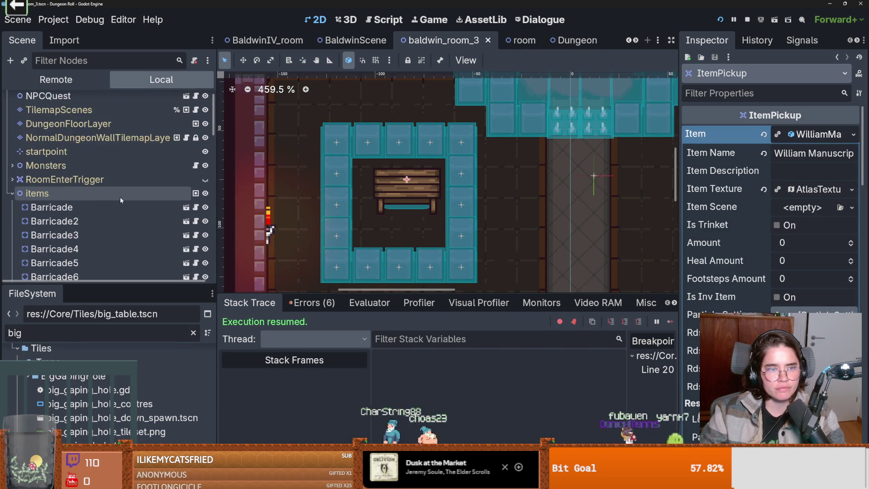
left_click(39, 130)
scroll(769, 204, "down", 5)
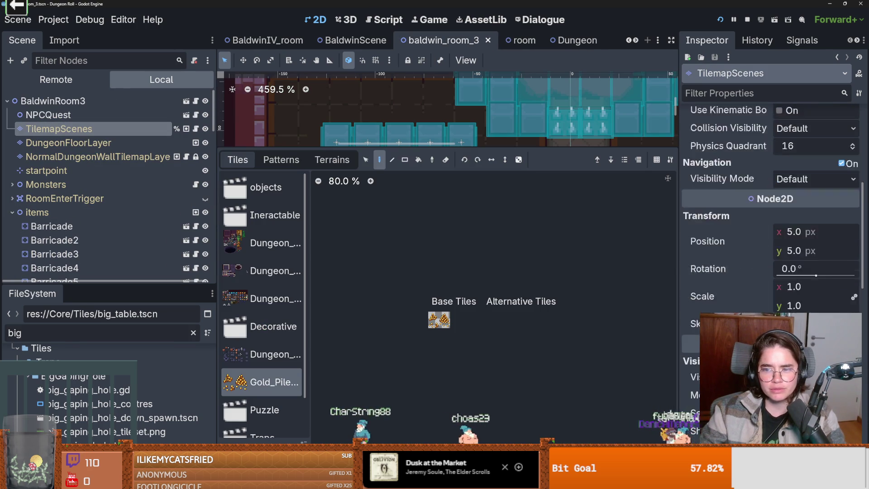
scroll(769, 203, "down", 5)
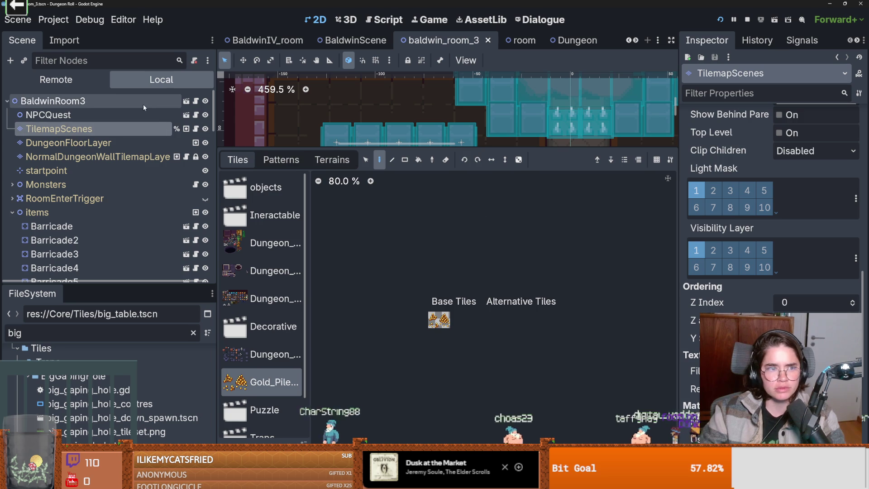
left_click(143, 102)
scroll(723, 246, "down", 5)
scroll(719, 248, "down", 8)
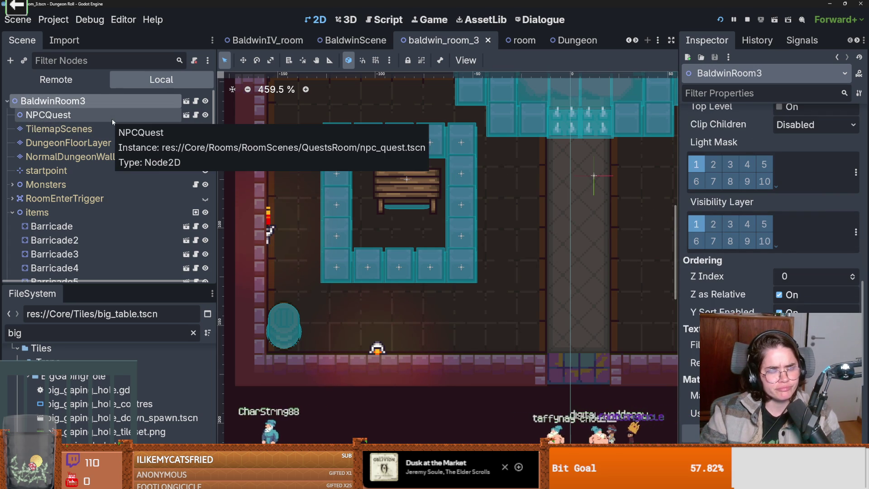
Select the ItemPickup on the table and nudge it toward the table's lower edge
left_click(413, 184)
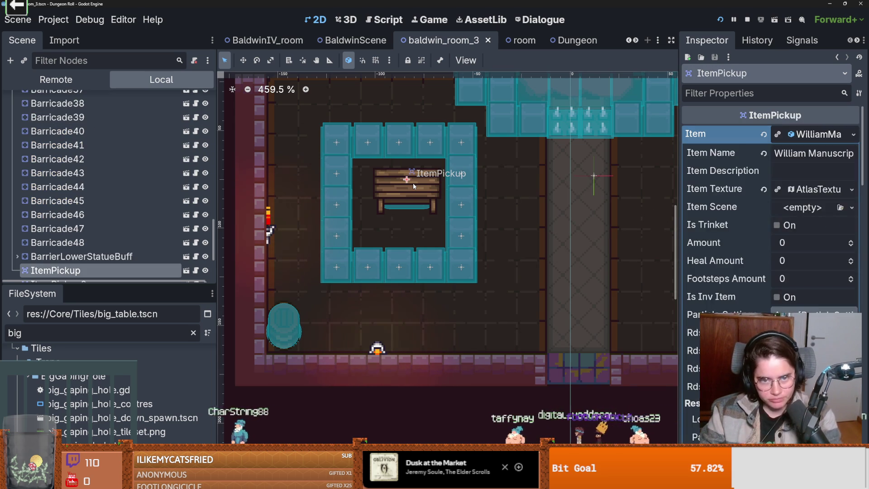
mouse_move(412, 184)
left_mouse_down()
mouse_move(412, 207)
mouse_move(412, 184)
left_mouse_up()
scroll(708, 291, "down", 5)
scroll(707, 290, "up", 5)
scroll(708, 290, "down", 8)
scroll(779, 295, "down", 10)
scroll(780, 294, "down", 2)
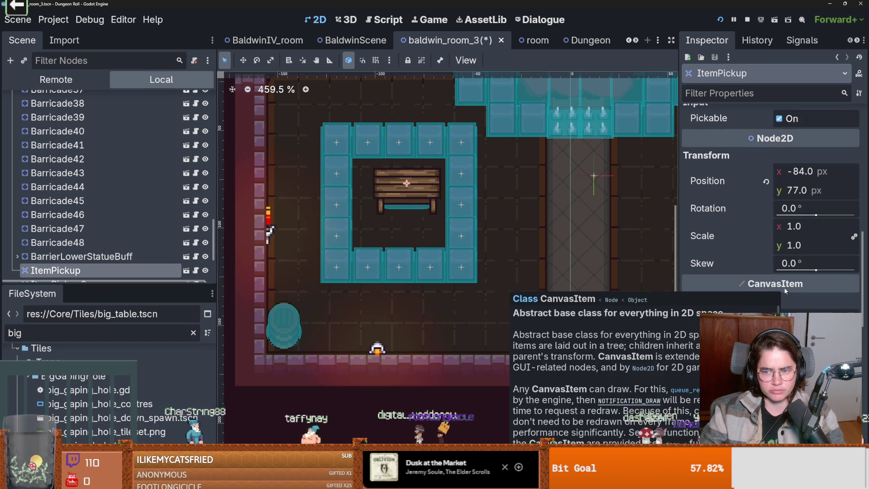
scroll(786, 291, "down", 9)
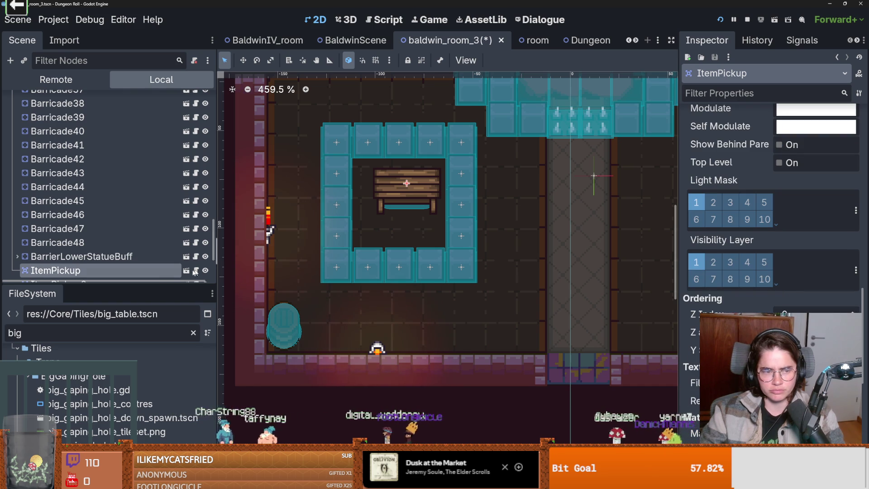
Duplicate ItemPickup, save the scene, and set ItemPickup2's Z Index to 1
key("ctrl+d")
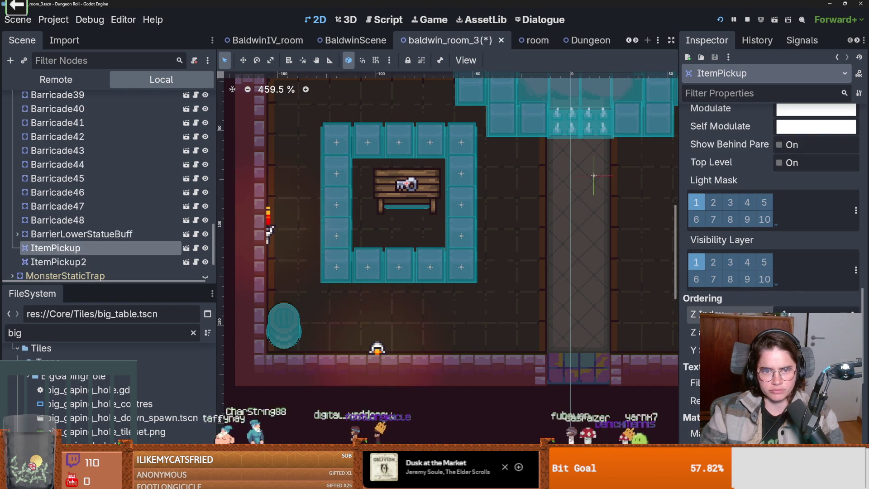
key("ctrl+s")
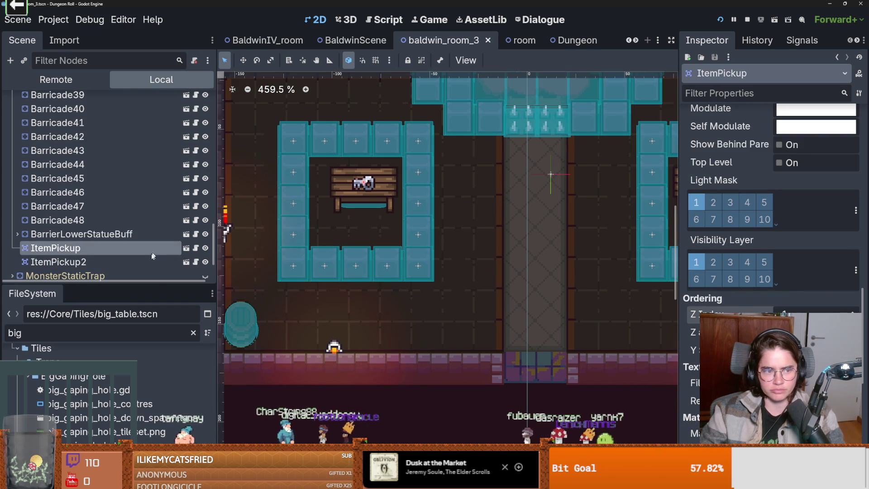
left_click(153, 262)
scroll(775, 273, "down", 10)
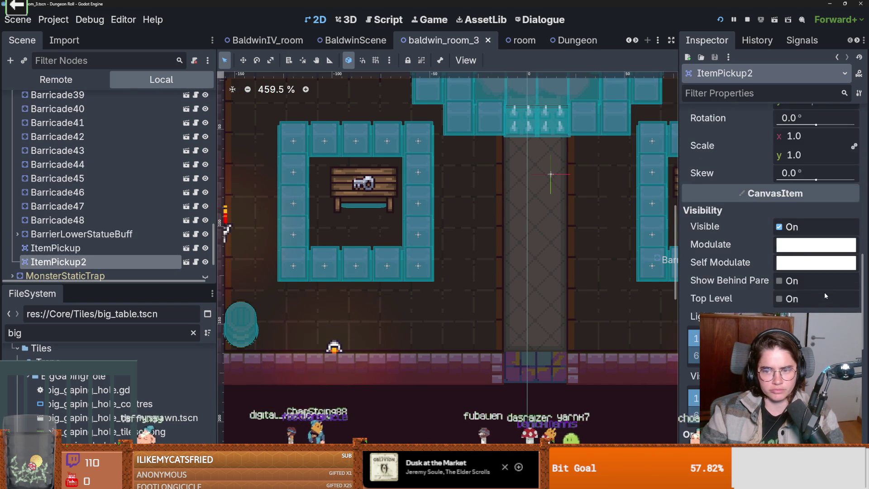
scroll(824, 295, "down", 5)
left_click(853, 178)
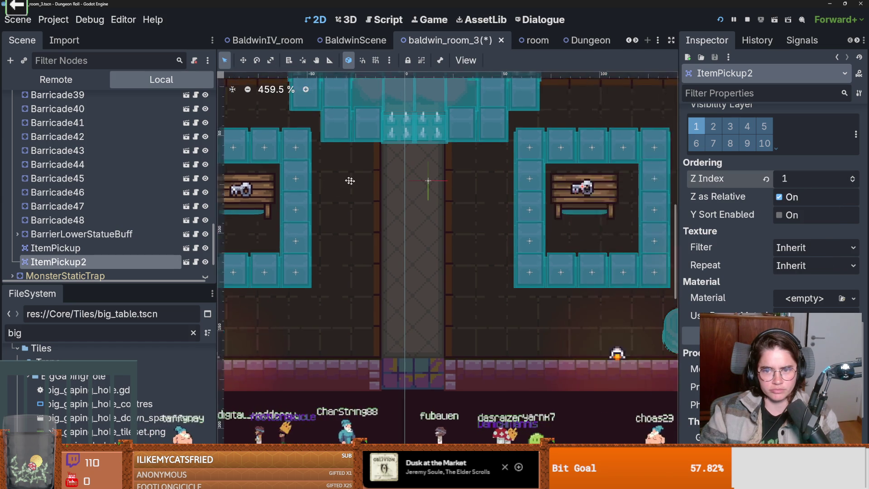
left_click(721, 20)
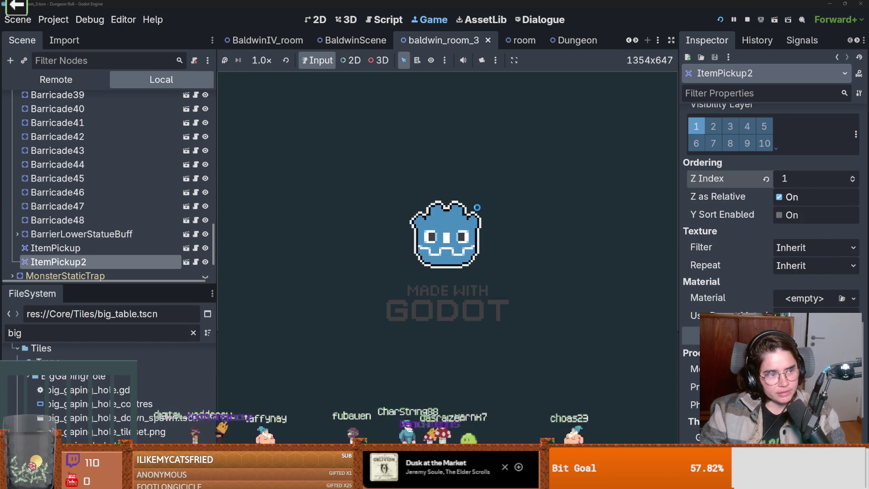
Remove the stray characters from item_pickup.gd, resume the game, and enter the dungeon
key("ctrl+z")
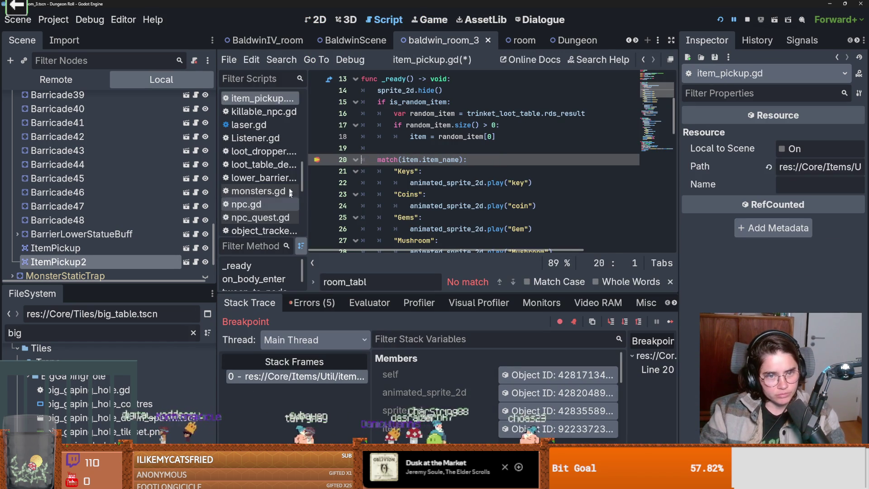
left_click(670, 322)
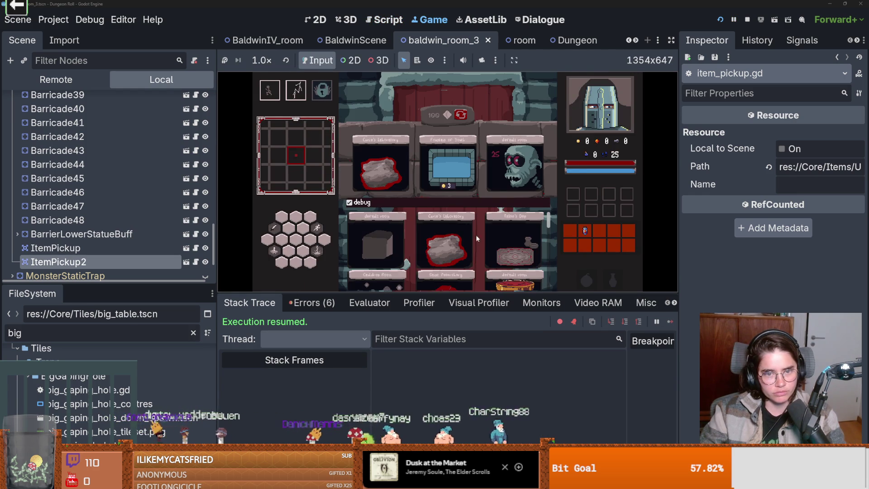
left_click_drag(548, 234, 556, 303)
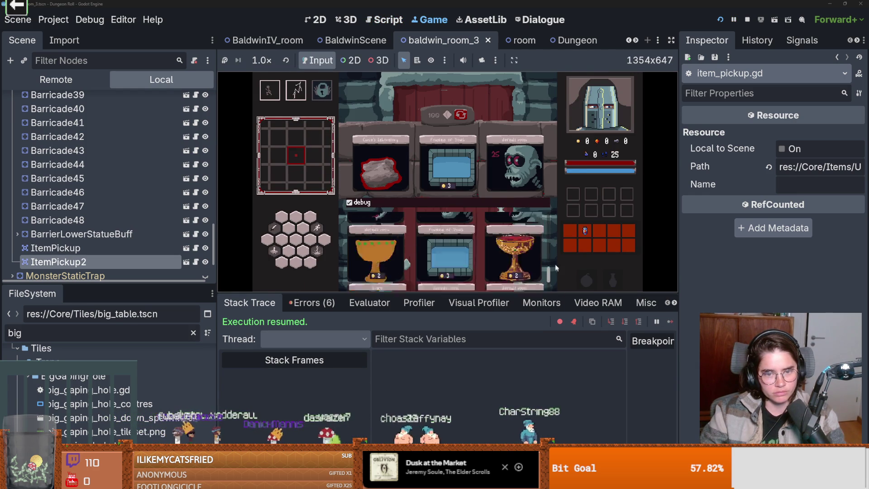
left_click(496, 245)
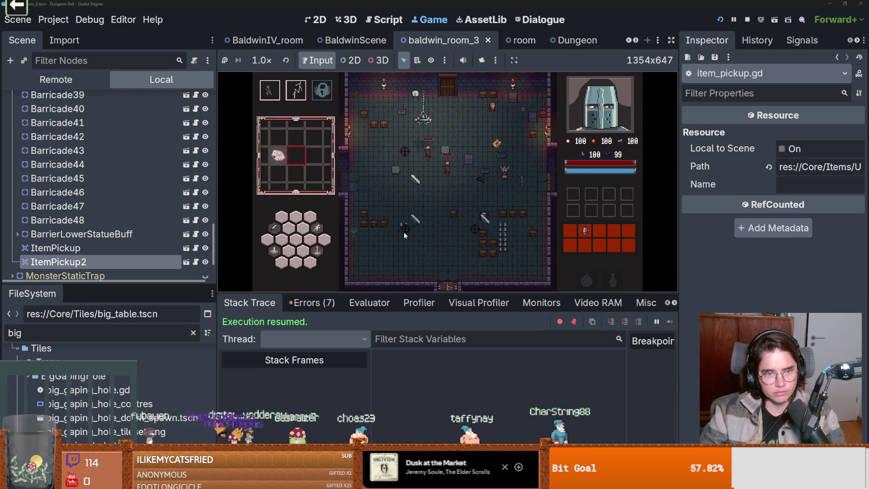
left_click(403, 231)
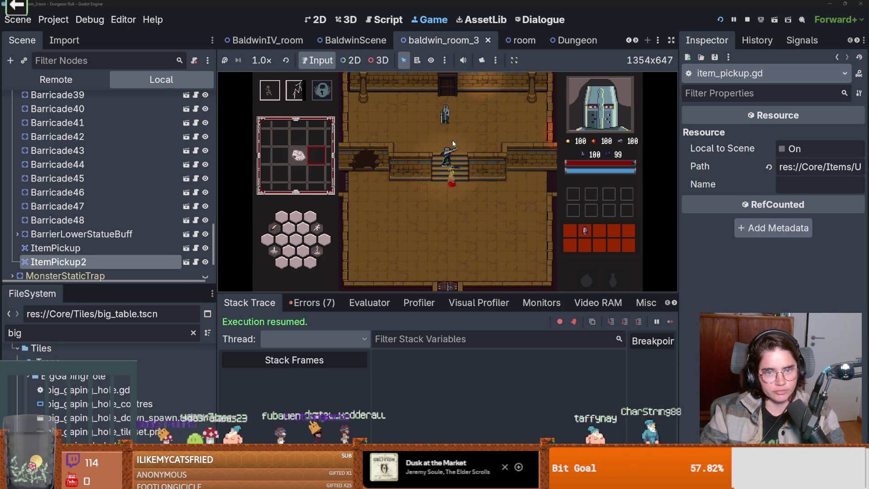
Talk through the Crusader's dialogue, then leave the room through the bottom door
left_click(435, 216)
left_click(436, 217)
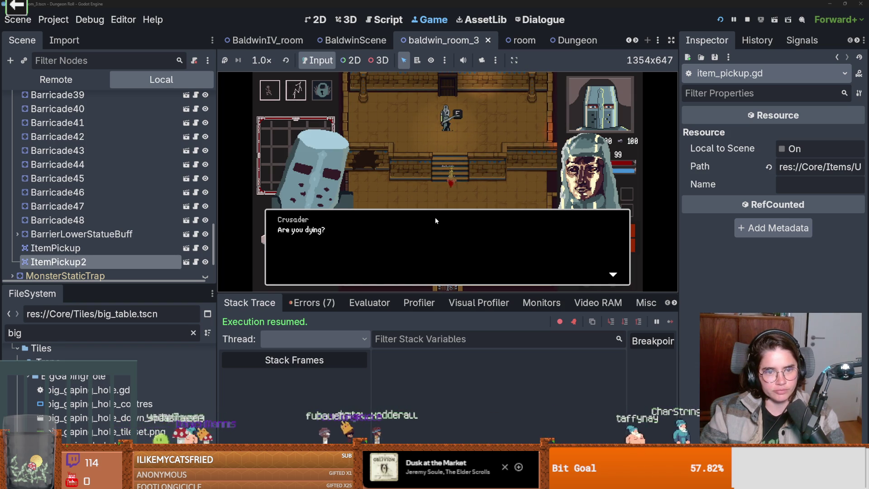
left_click(435, 217)
left_click(435, 217)
left_click(435, 217)
left_click(435, 217)
key("s")
key("e")
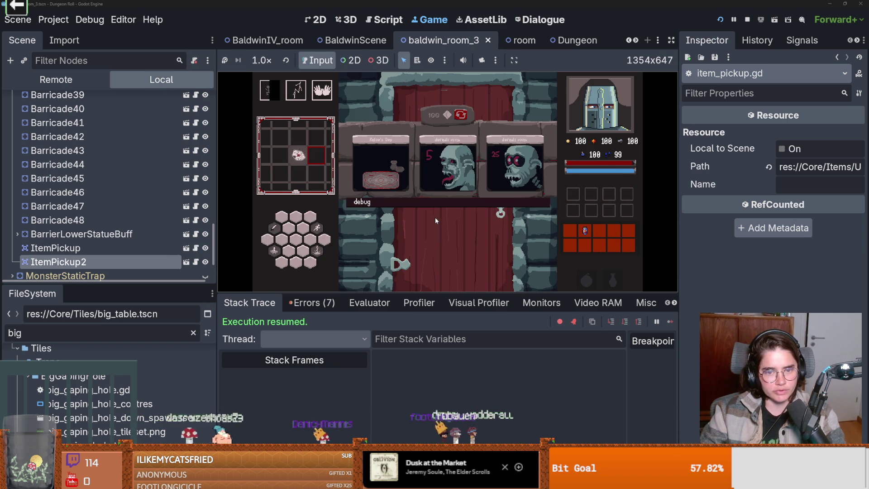
Reroll the room cards twice, enter a room, and talk to William of Tyre
left_click(462, 114)
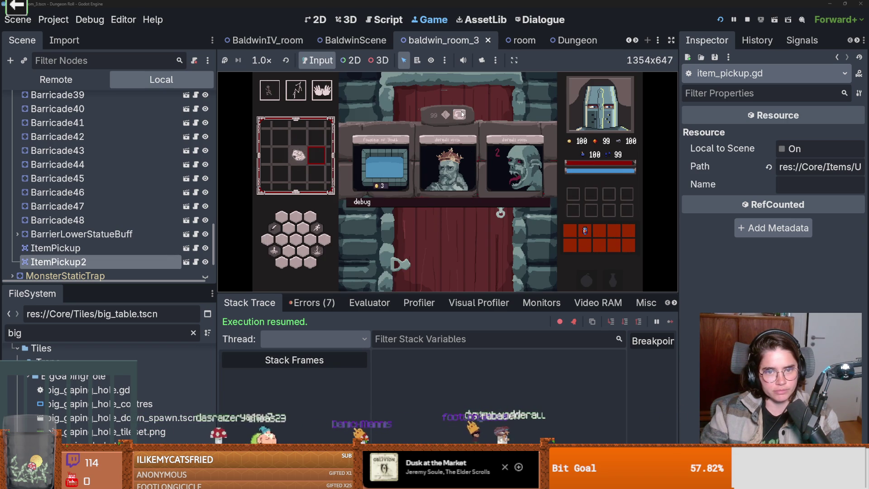
left_click(460, 115)
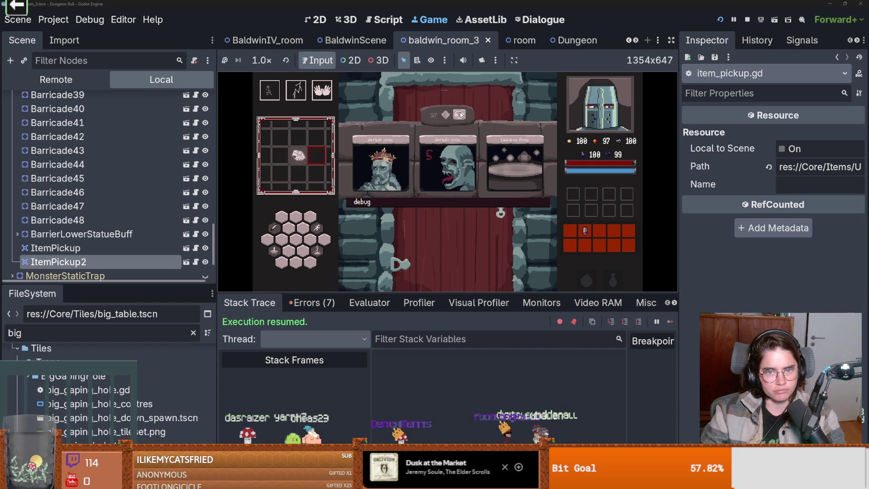
left_click(520, 178)
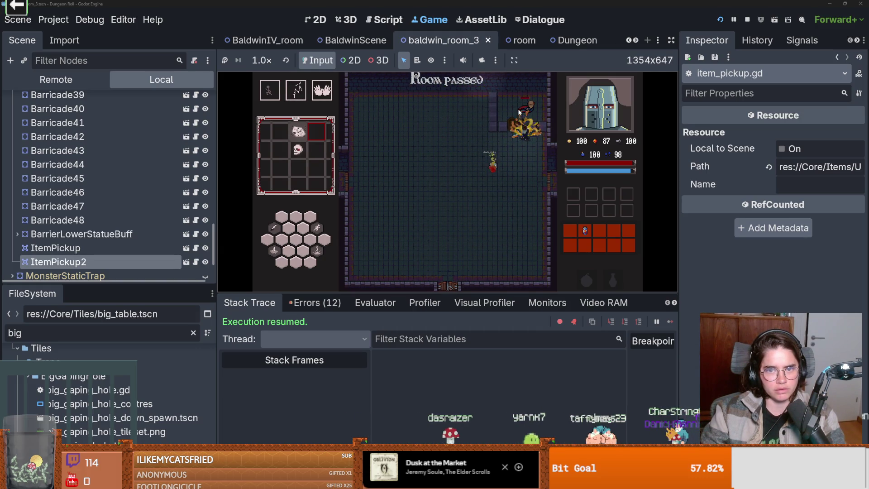
key("e")
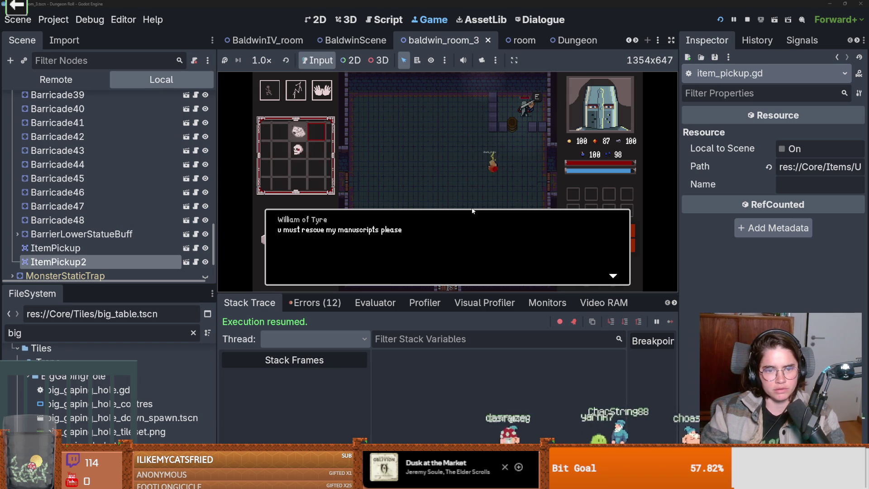
key("e")
key("s")
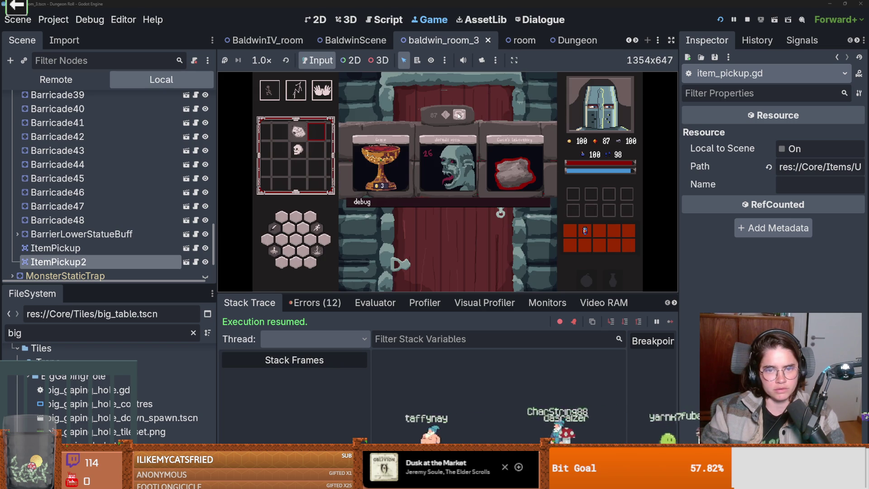
Reroll again, enter the room with the tables, walk toward them, and stop the game
left_click(459, 114)
left_click(441, 159)
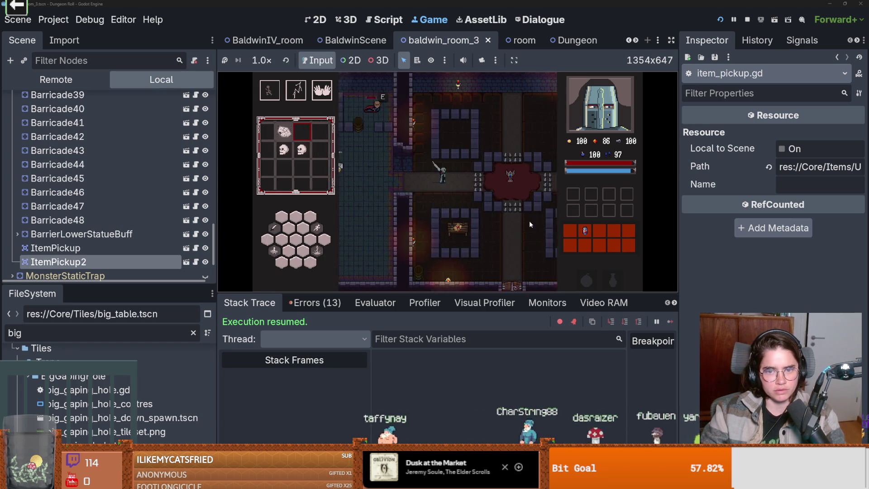
key("s")
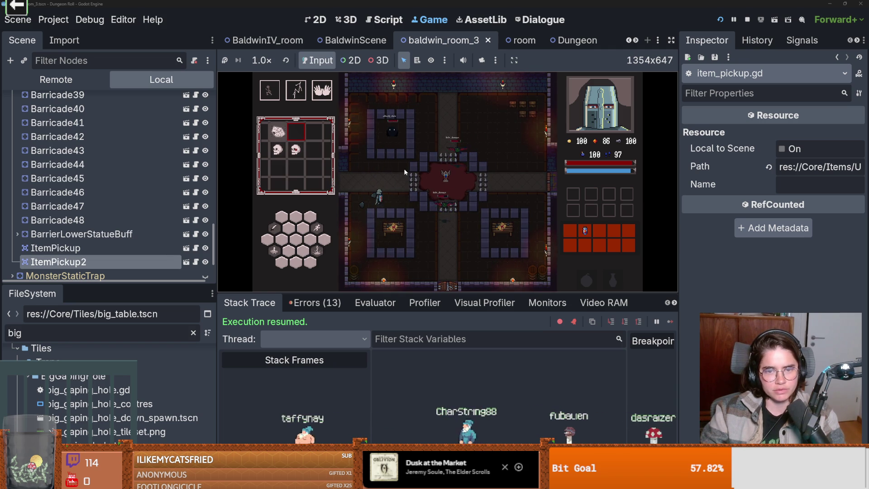
left_click(746, 19)
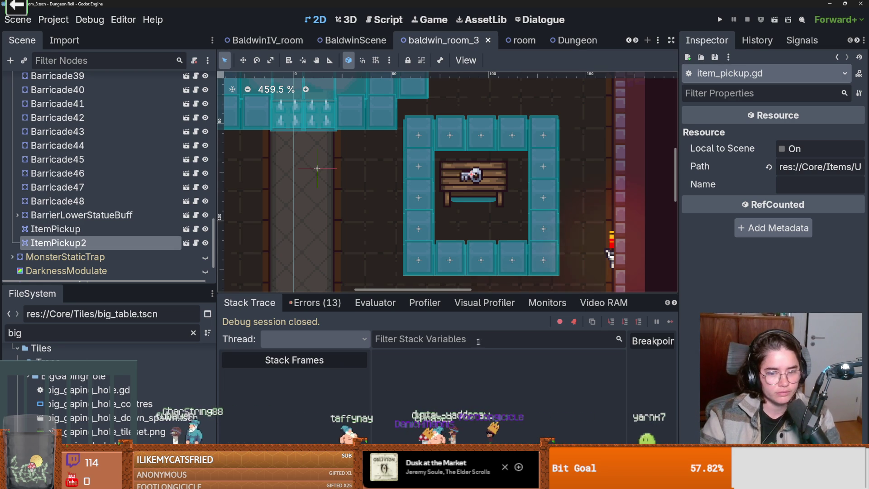
Raise the splitter to make the debugger panel taller, then shrink the editor window
left_click_drag(410, 293, 411, 260)
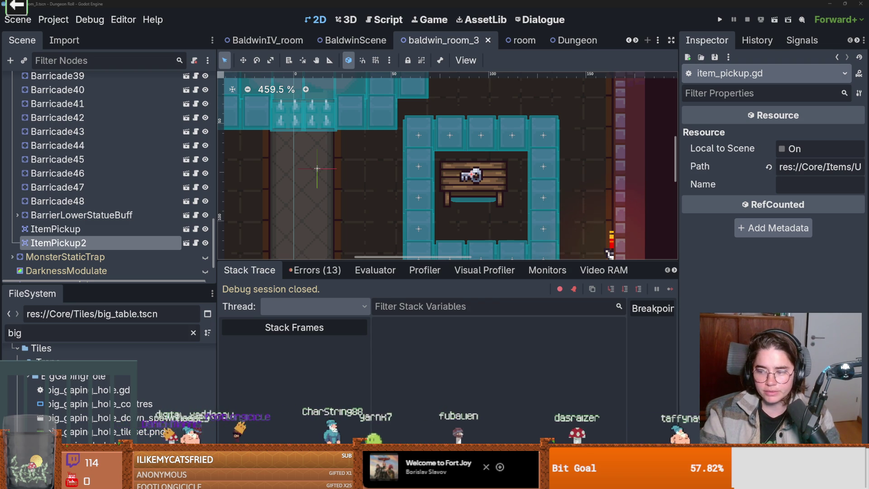
key("super+Down")
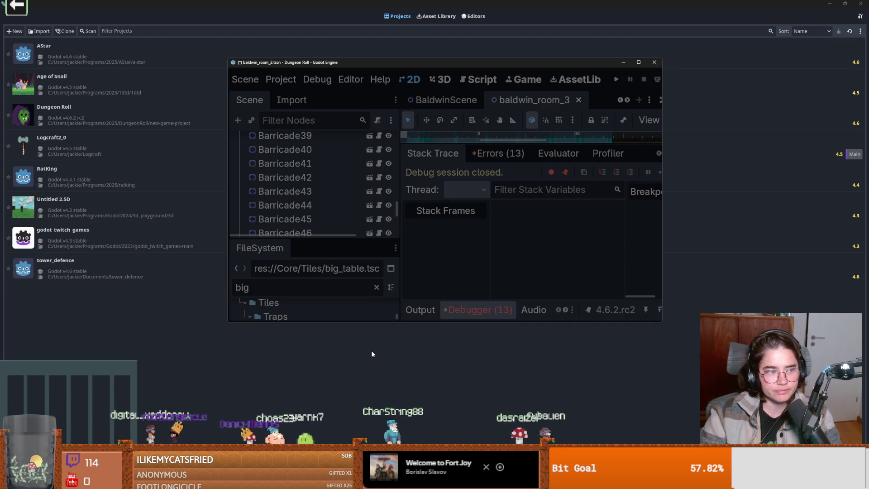
Close the Dungeon Roll editor window so only the Project Manager remains
key("super+Down")
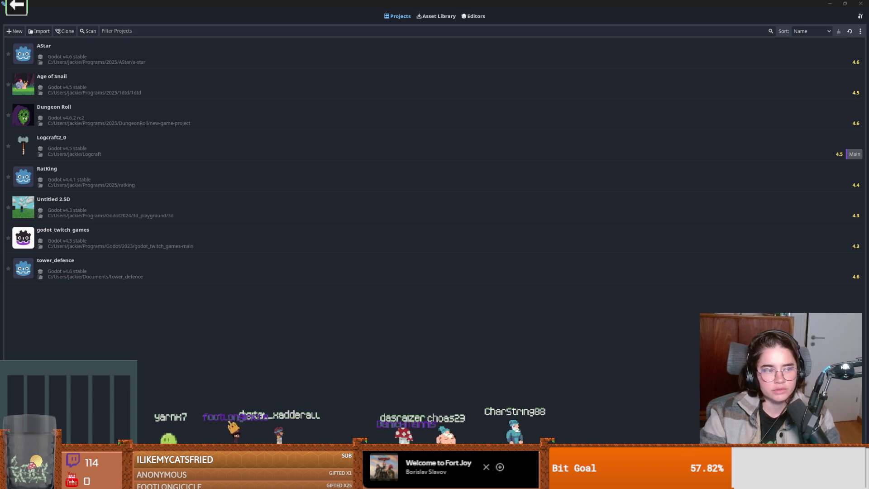
mouse_move(444, 268)
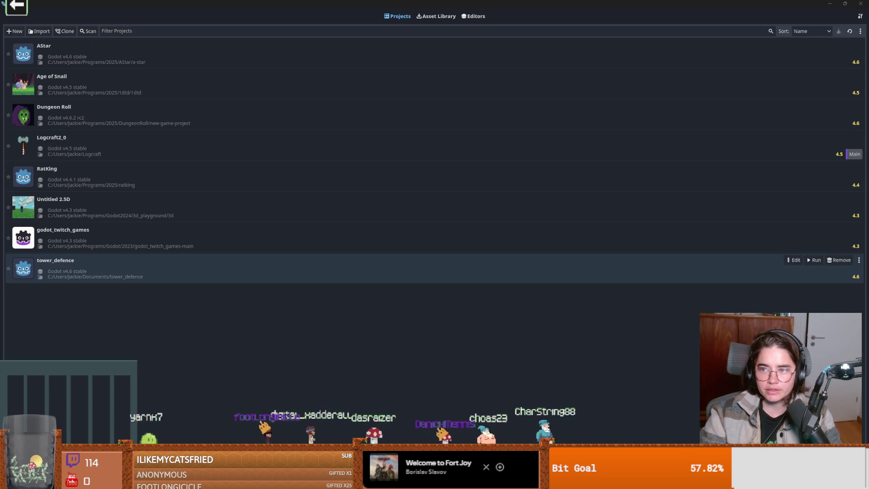